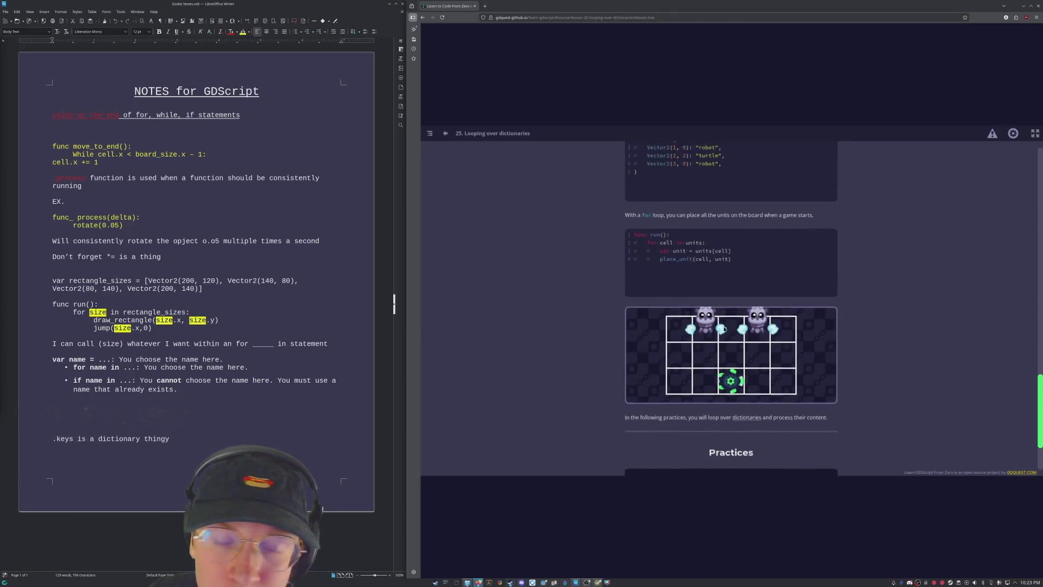
Find and open the Placing Units On The Board practice from the lesson's practice list.
{"action": "scroll", "coordinate": [731, 324], "scroll_direction": "up", "scroll_amount": 2}
{"action": "scroll", "coordinate": [732, 324], "scroll_direction": "up", "scroll_amount": 3}
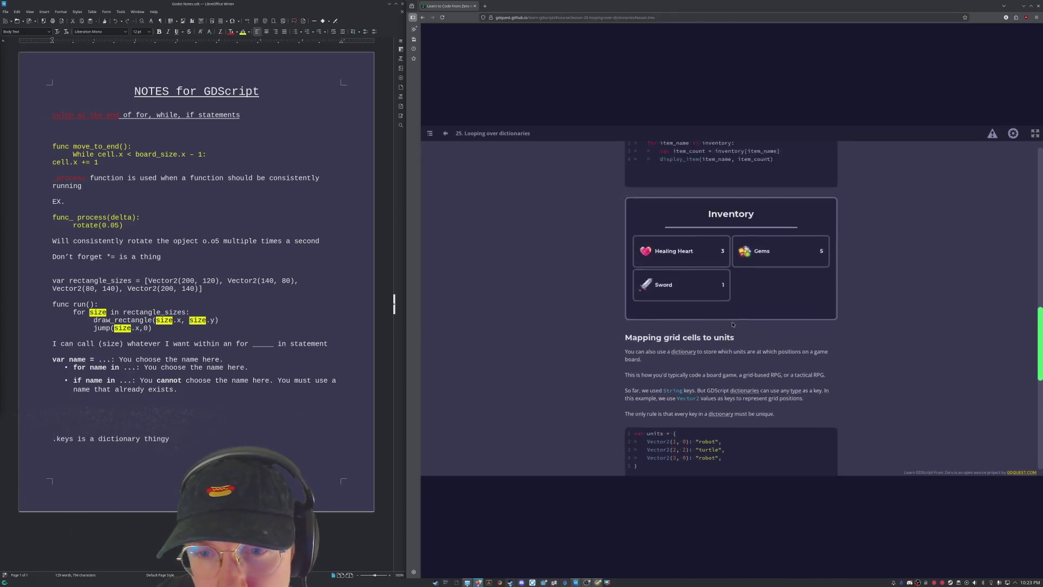
{"action": "scroll", "coordinate": [731, 323], "scroll_direction": "down", "scroll_amount": 6}
{"action": "scroll", "coordinate": [731, 322], "scroll_direction": "down", "scroll_amount": 1}
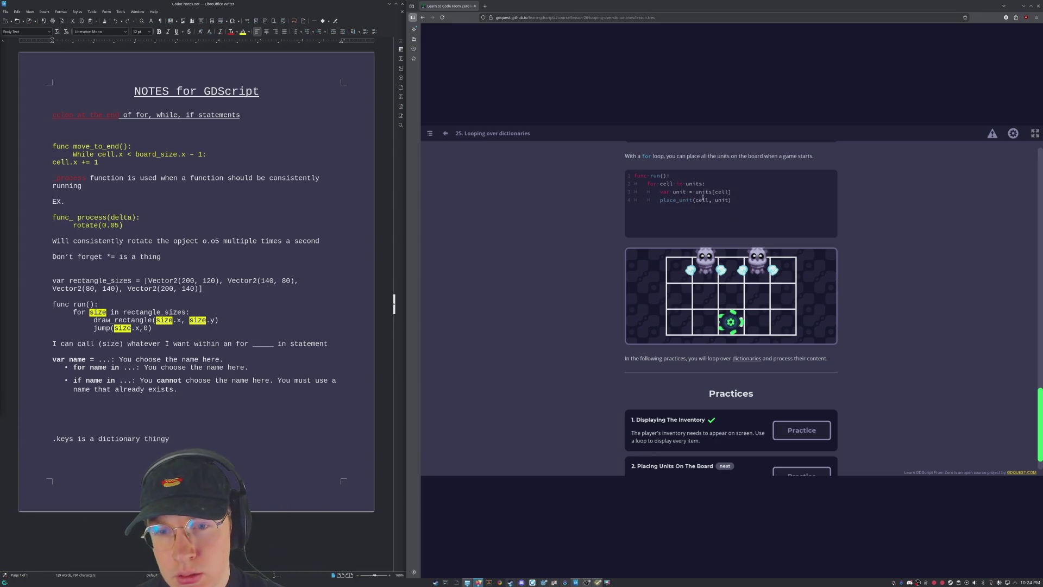
{"action": "left_click", "coordinate": [793, 435]}
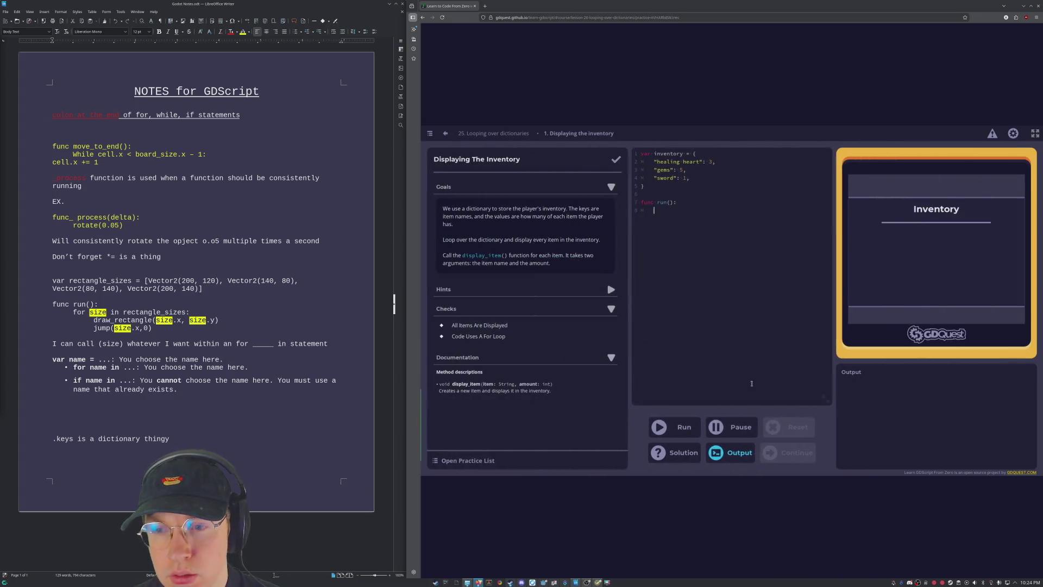
{"action": "left_click", "coordinate": [484, 129]}
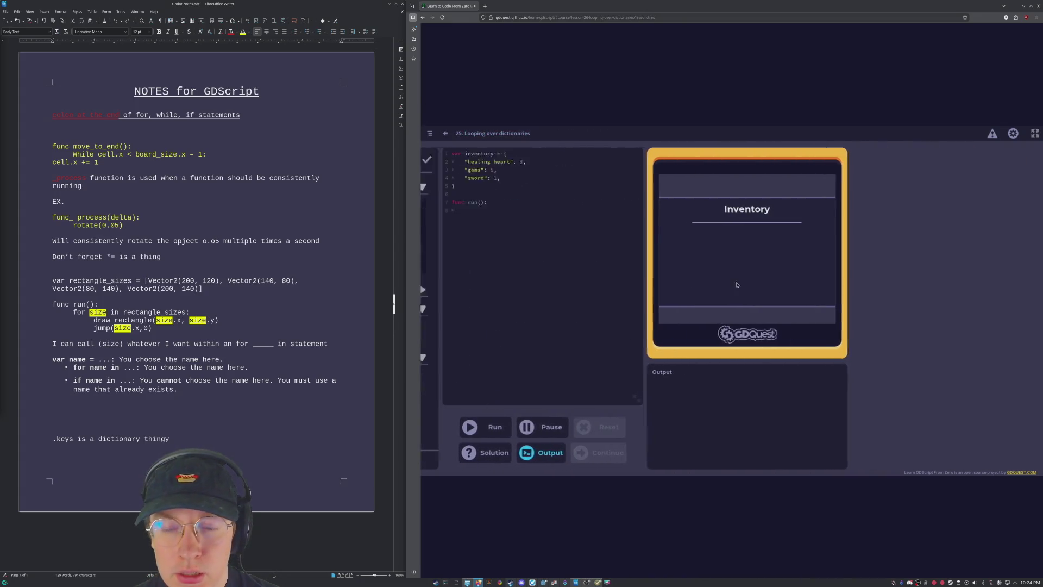
{"action": "left_click", "coordinate": [826, 453]}
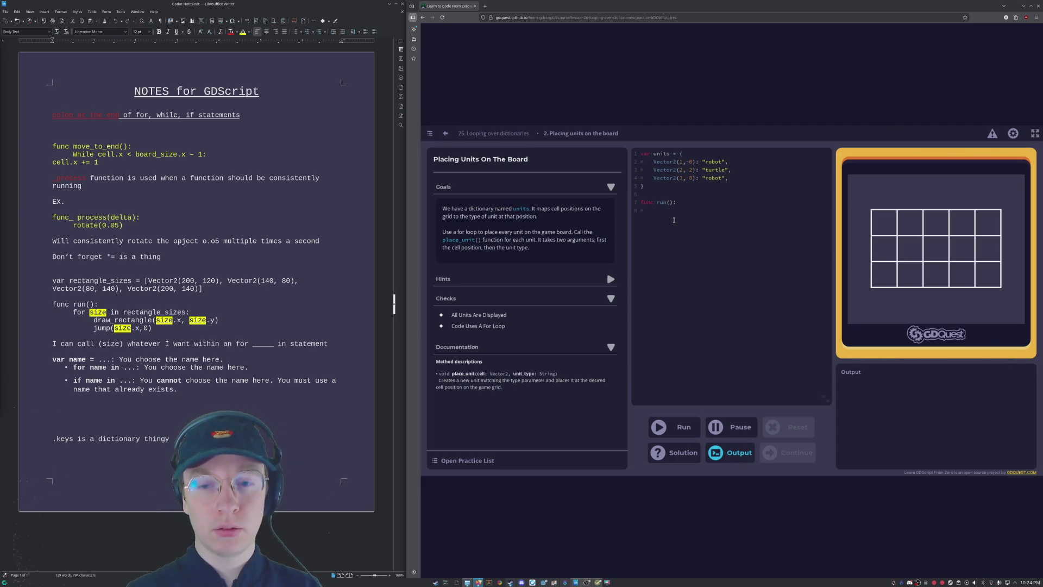
Write a for loop over units setting unit_type = units[cell] and calling place_unit(cell, unit_type), then run it.
{"action": "type", "text": "for "}
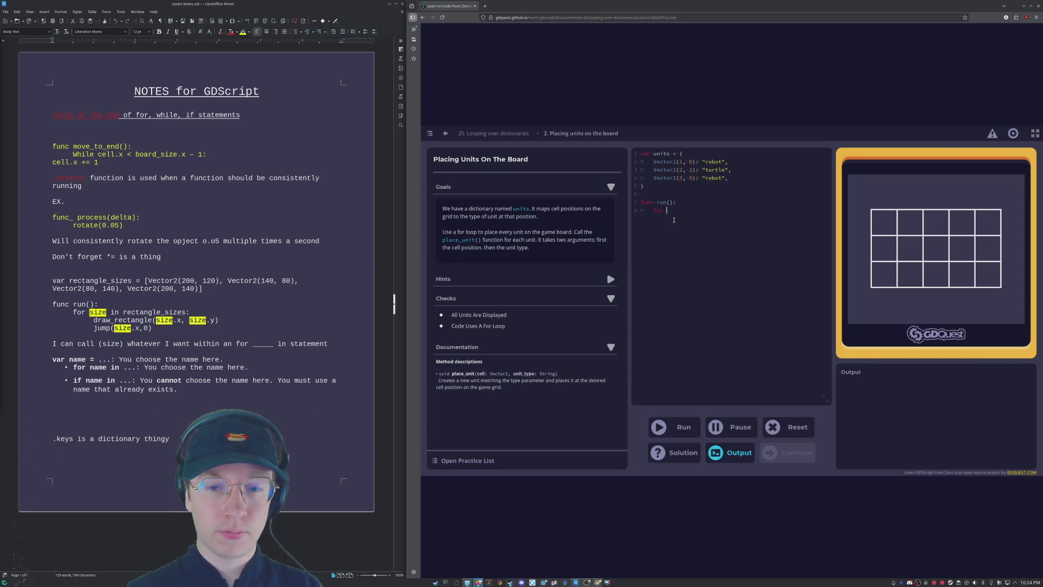
{"action": "type", "text": "cell in "}
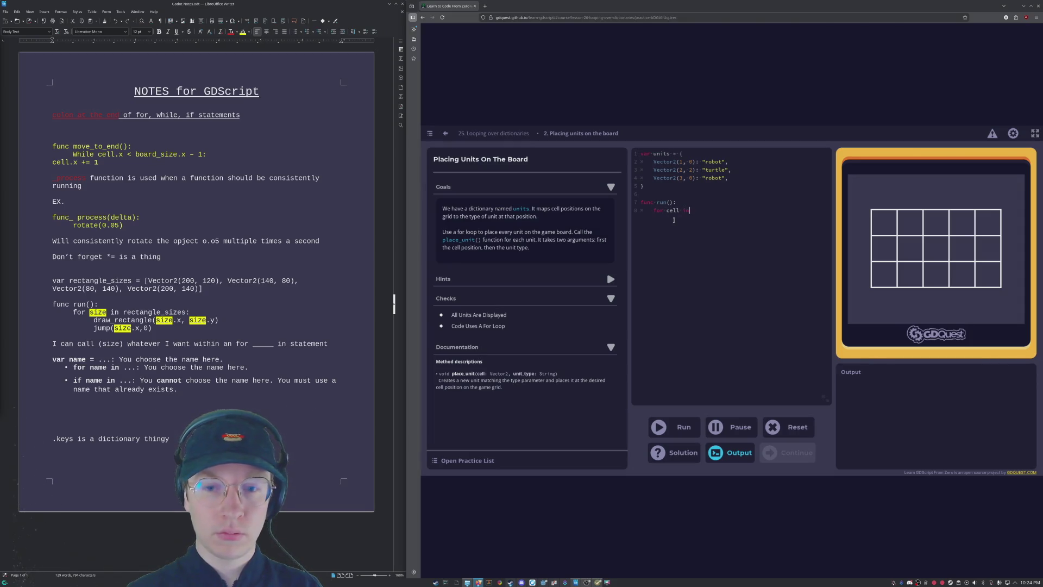
{"action": "type", "text": "units \t"}
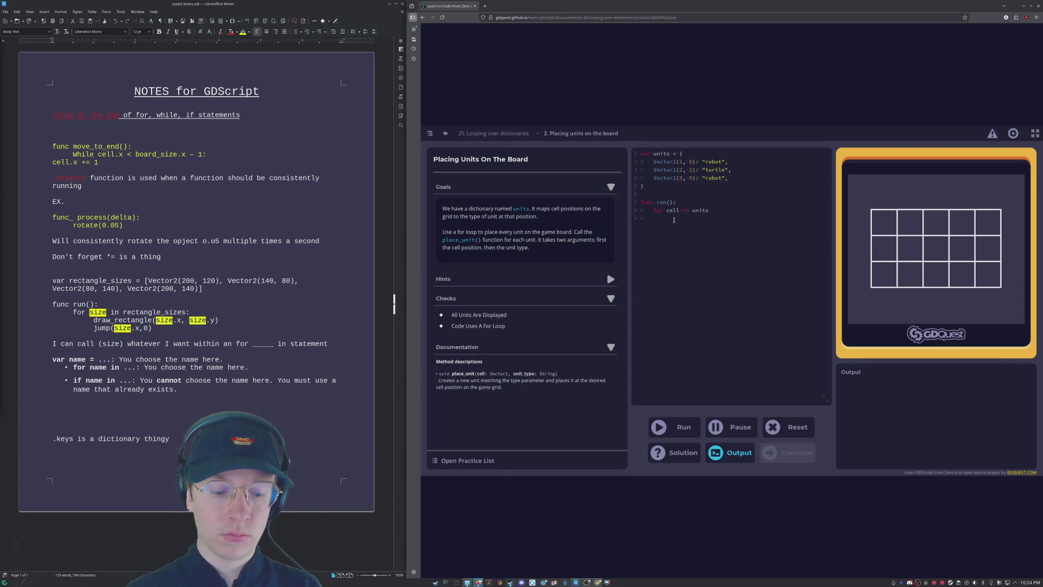
{"action": "type", "text": "unit_type"}
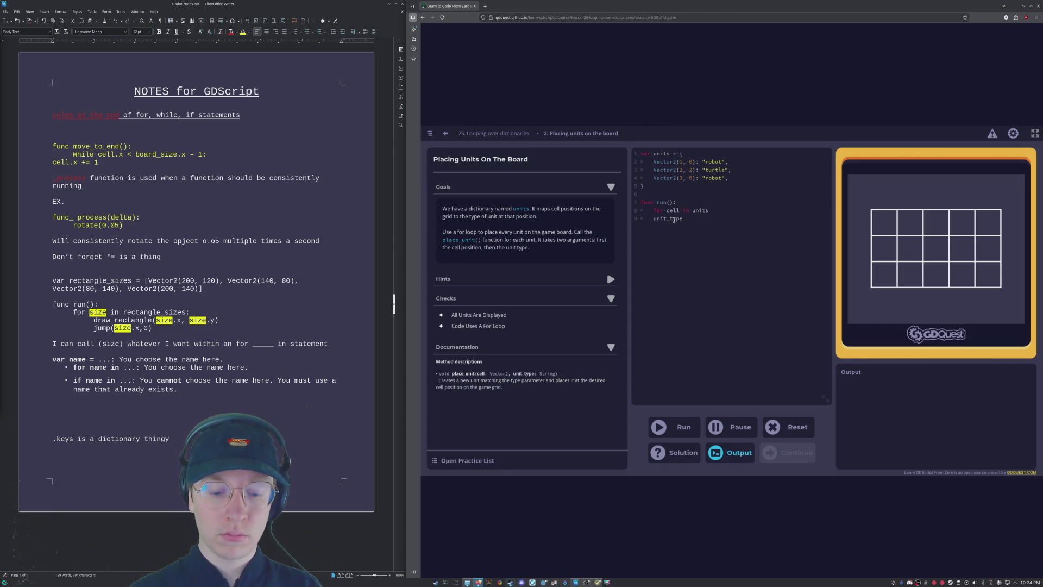
{"action": "type", "text": " = cell"}
{"action": "key", "text": "BackSpace"}
{"action": "key", "text": "BackSpace"}
{"action": "key", "text": "BackSpace"}
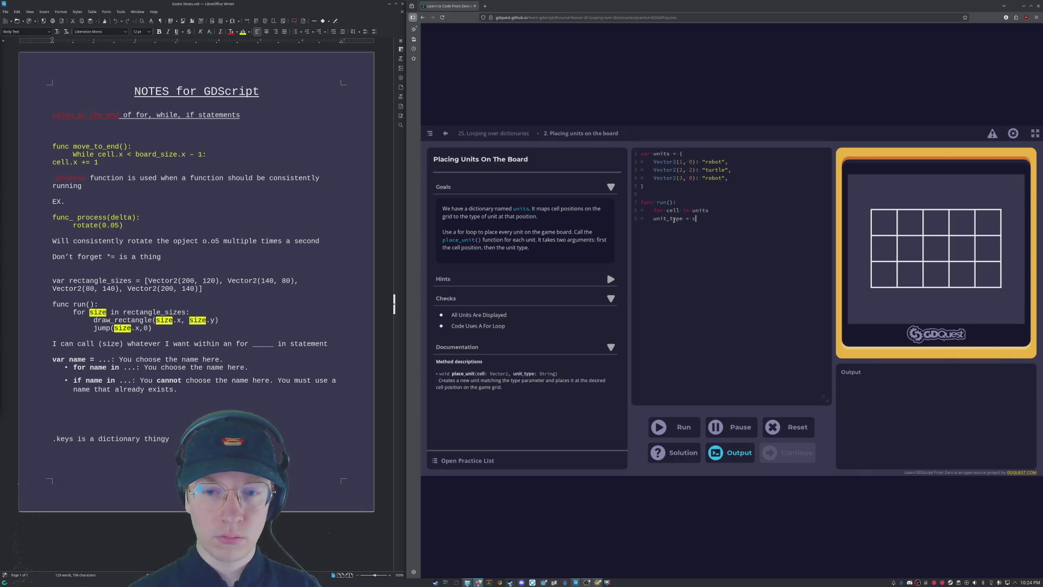
{"action": "type", "text": "unit"}
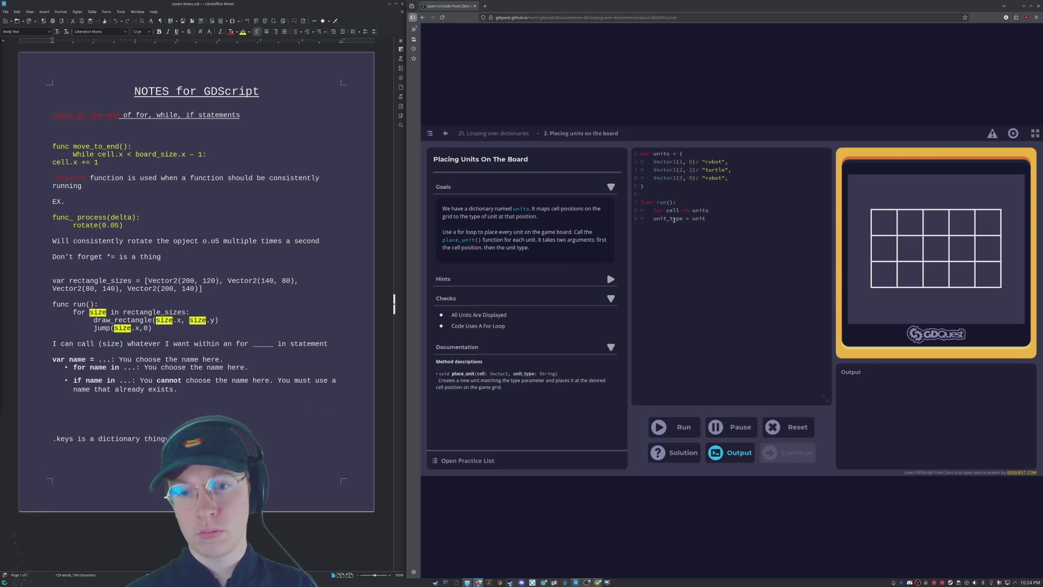
{"action": "type", "text": "s"}
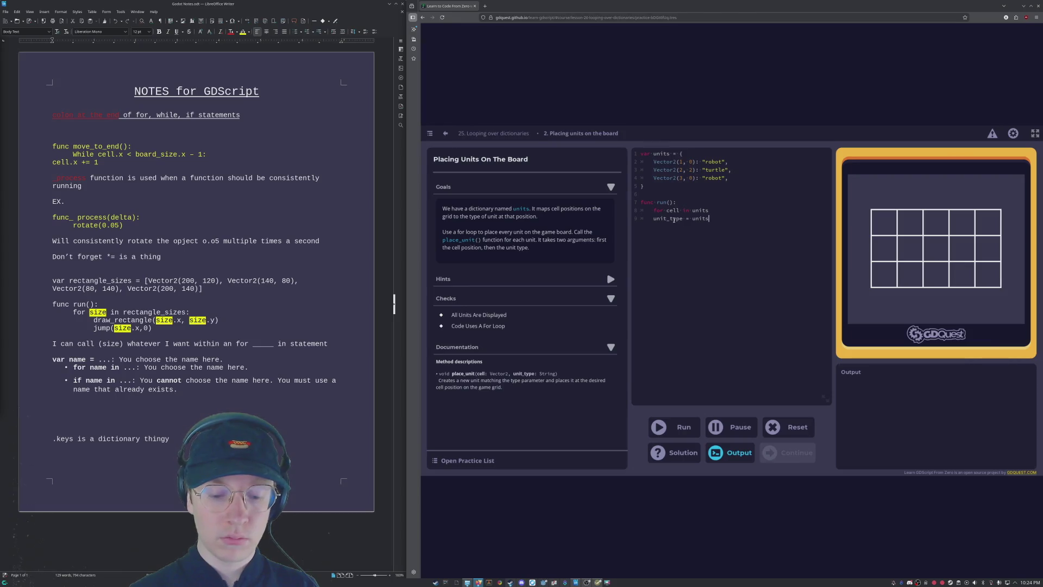
{"action": "type", "text": "[cell"}
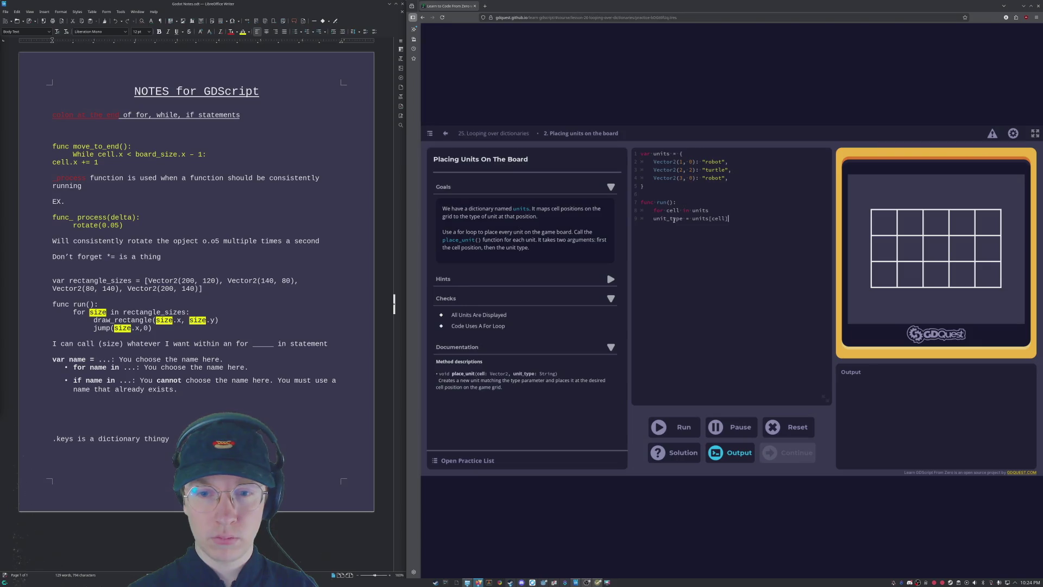
{"action": "key", "text": "Return"}
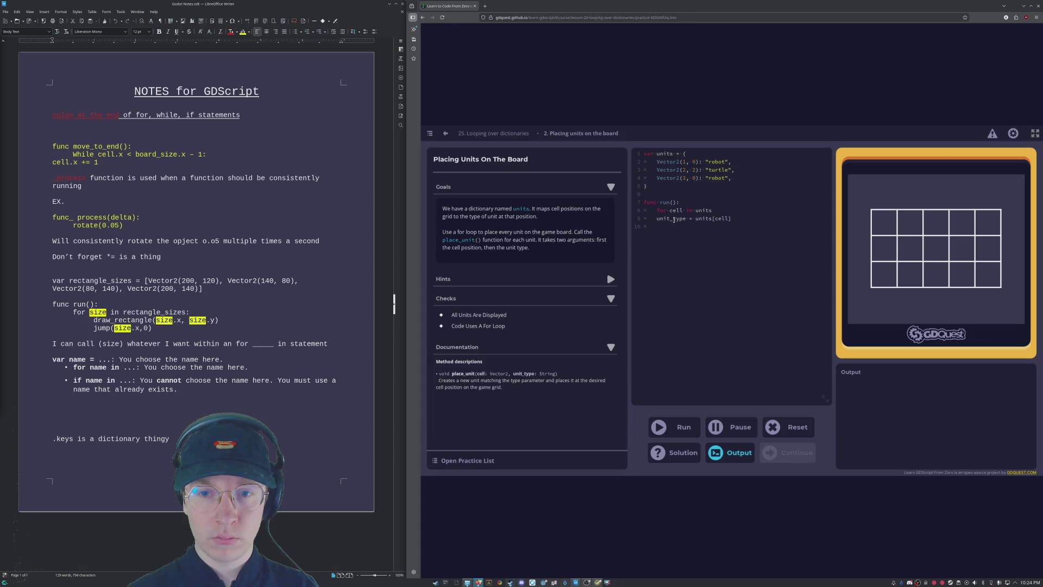
{"action": "type", "text": "place_unit"}
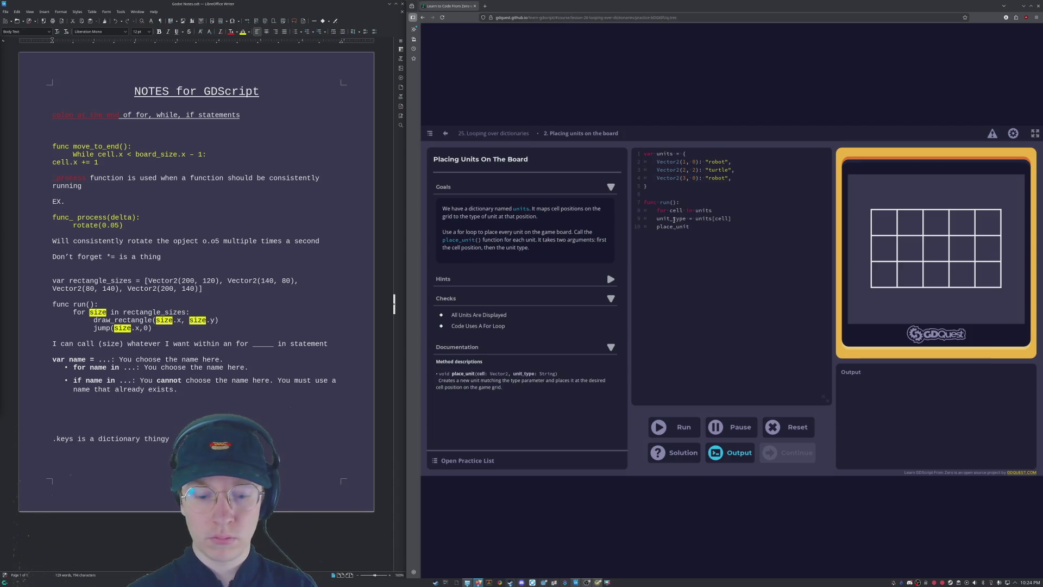
{"action": "type", "text": "("}
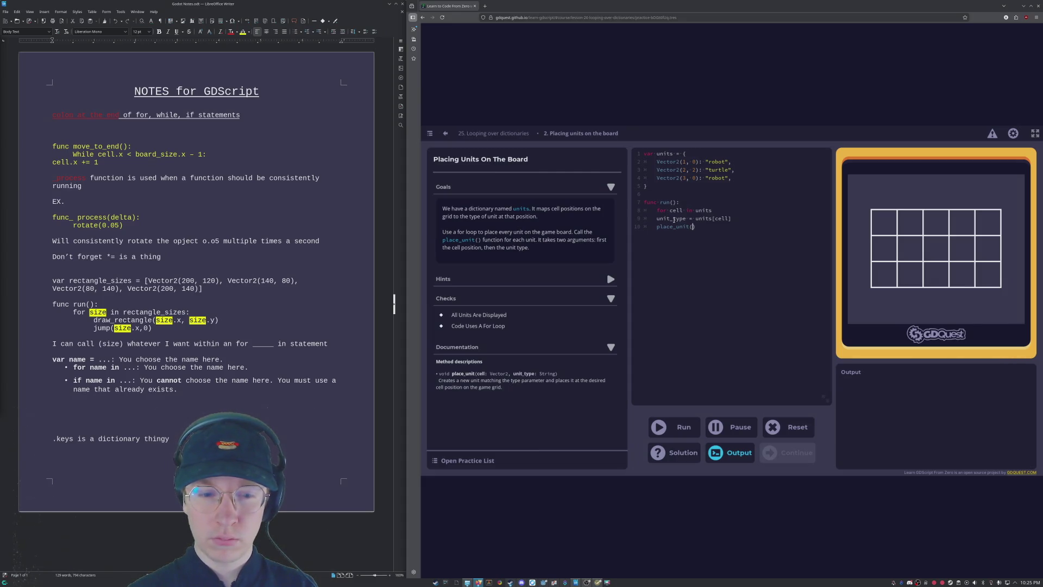
{"action": "type", "text": "cell, "}
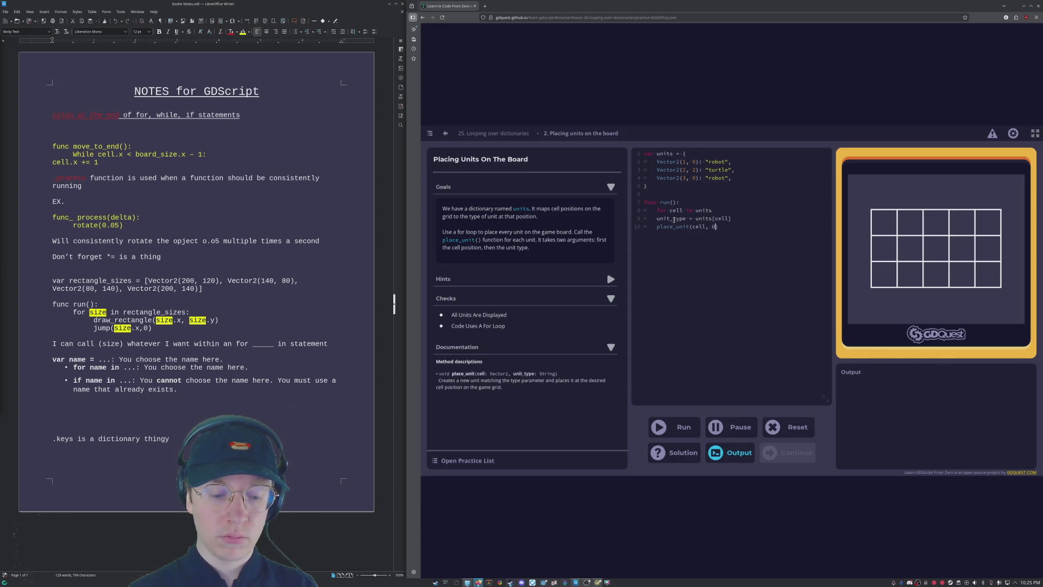
{"action": "type", "text": "unit_type"}
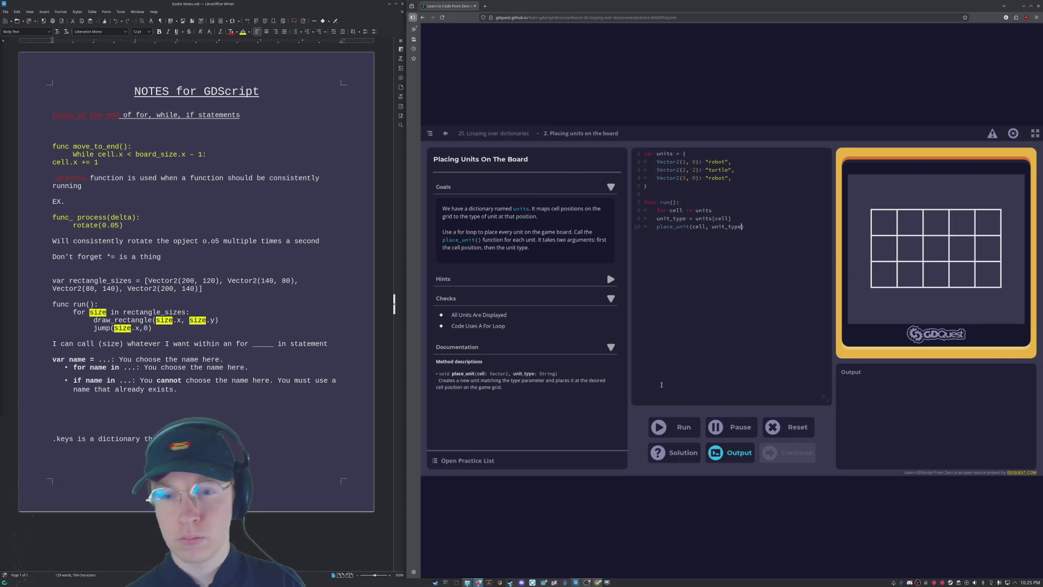
{"action": "left_click", "coordinate": [676, 427]}
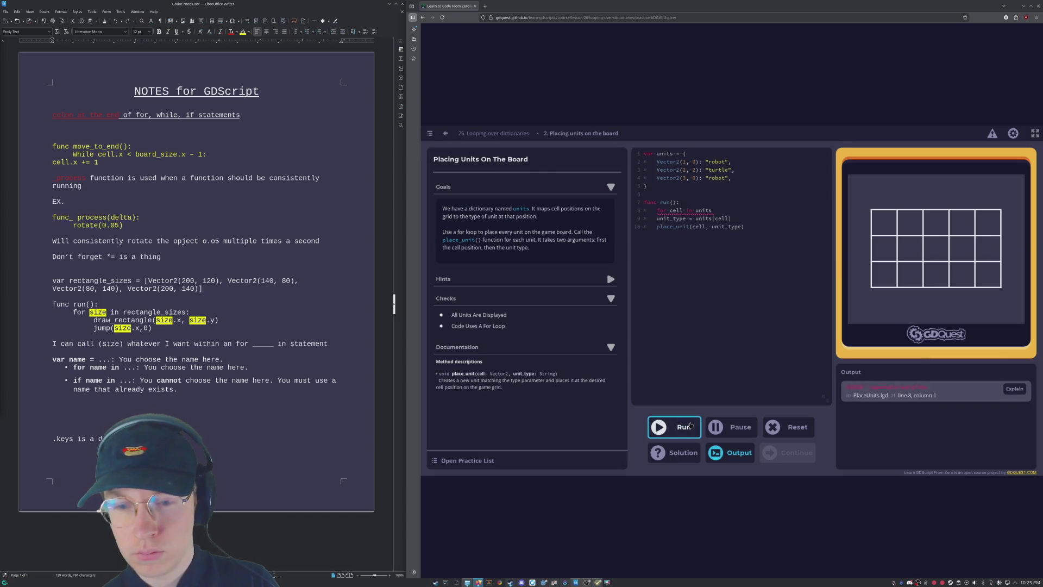
Add the missing colon to the for line and indent lines 9 and 10 inside the loop, then rerun.
{"action": "left_click", "coordinate": [725, 210]}
{"action": "type", "text": ":"}
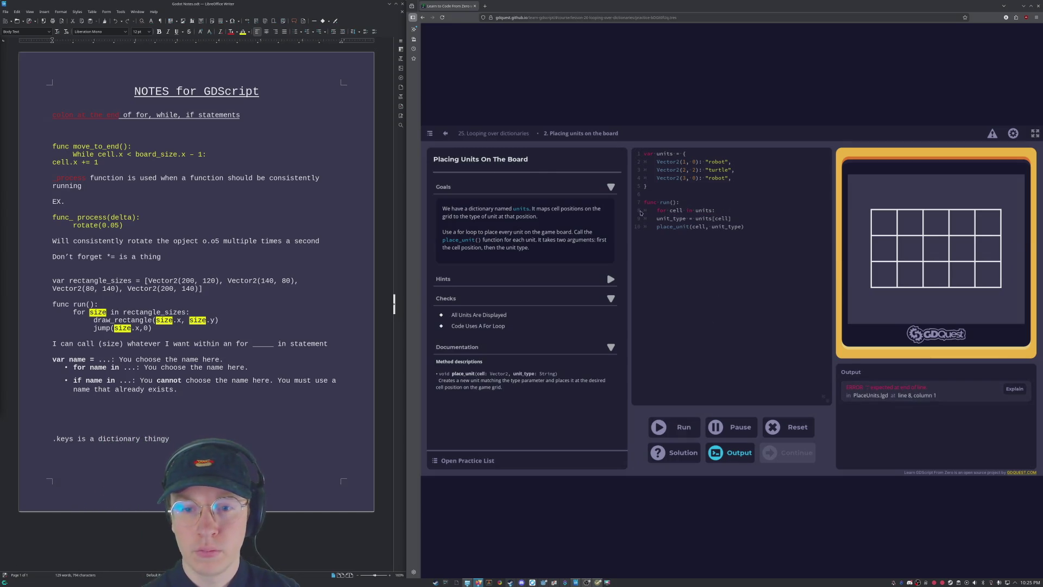
{"action": "left_click", "coordinate": [657, 218]}
{"action": "key", "text": "Tab"}
{"action": "left_click", "coordinate": [657, 226]}
{"action": "key", "text": "Tab"}
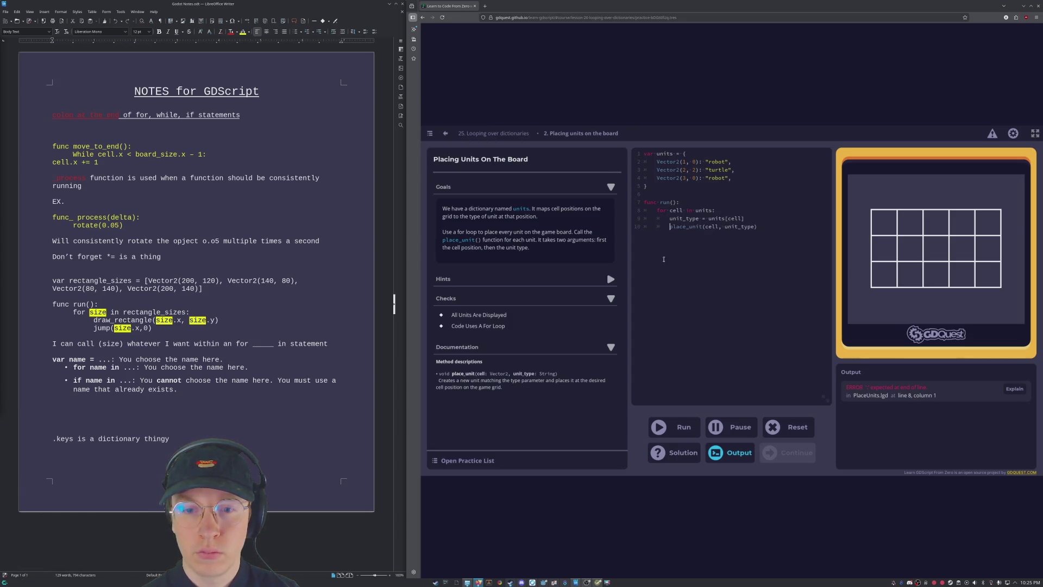
{"action": "left_click", "coordinate": [676, 427]}
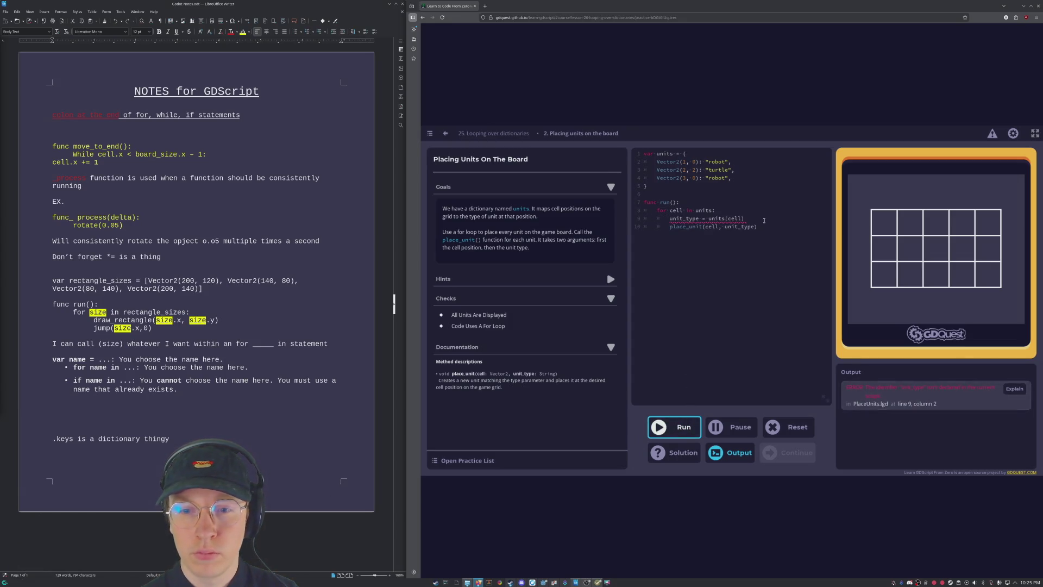
{"action": "left_click", "coordinate": [754, 218]}
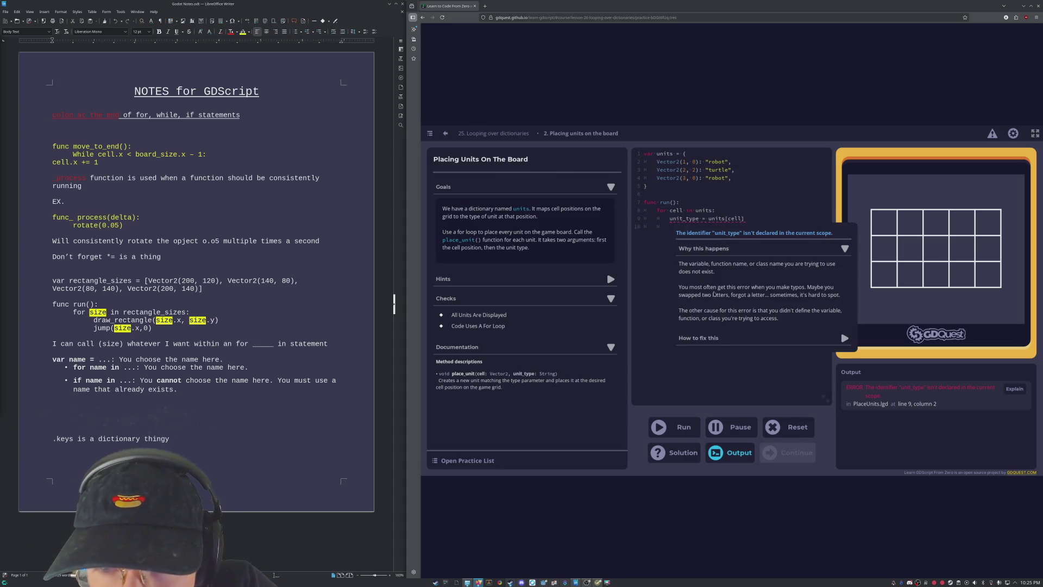
Declare unit_type with var, pass both checks, and continue past the lesson-complete dialogs.
{"action": "left_click", "coordinate": [668, 220]}
{"action": "type", "text": "var"}
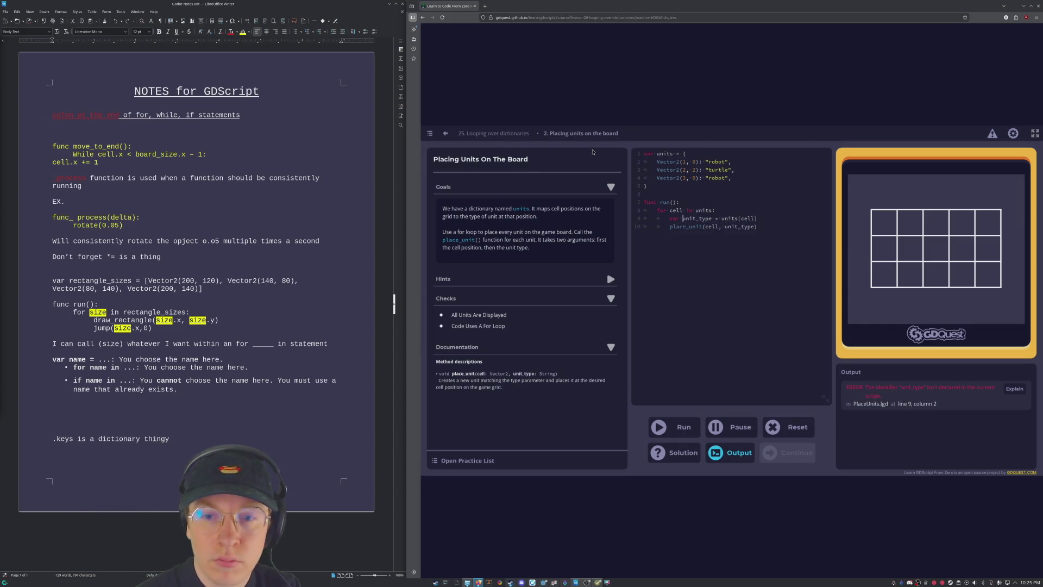
{"action": "left_click", "coordinate": [676, 427]}
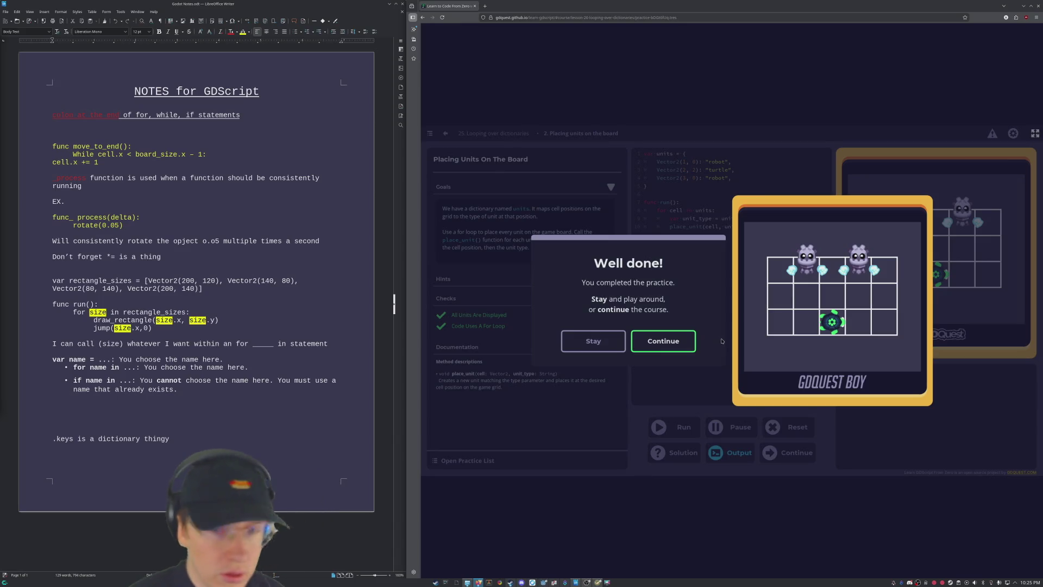
{"action": "left_click", "coordinate": [671, 341]}
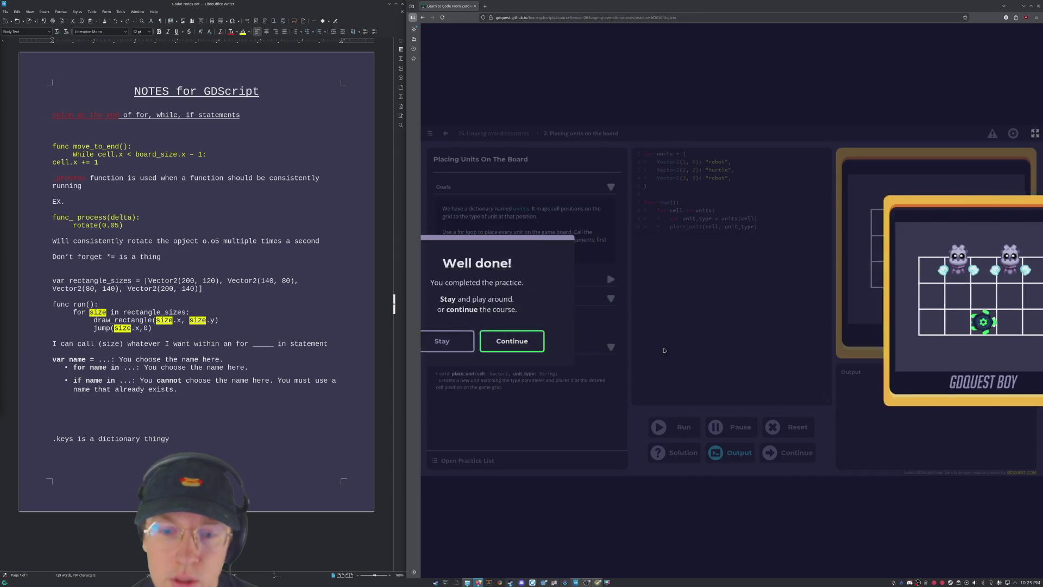
{"action": "left_click", "coordinate": [774, 339]}
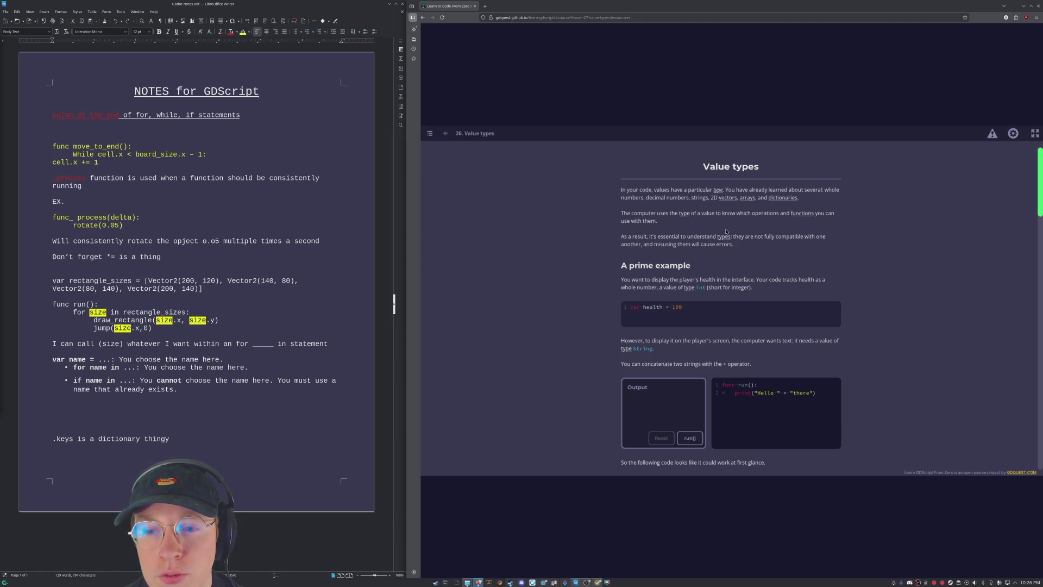
Read the Value types lesson past the health example down to 'Some types are partially compatible'.
{"action": "scroll", "coordinate": [726, 232], "scroll_direction": "down", "scroll_amount": 2}
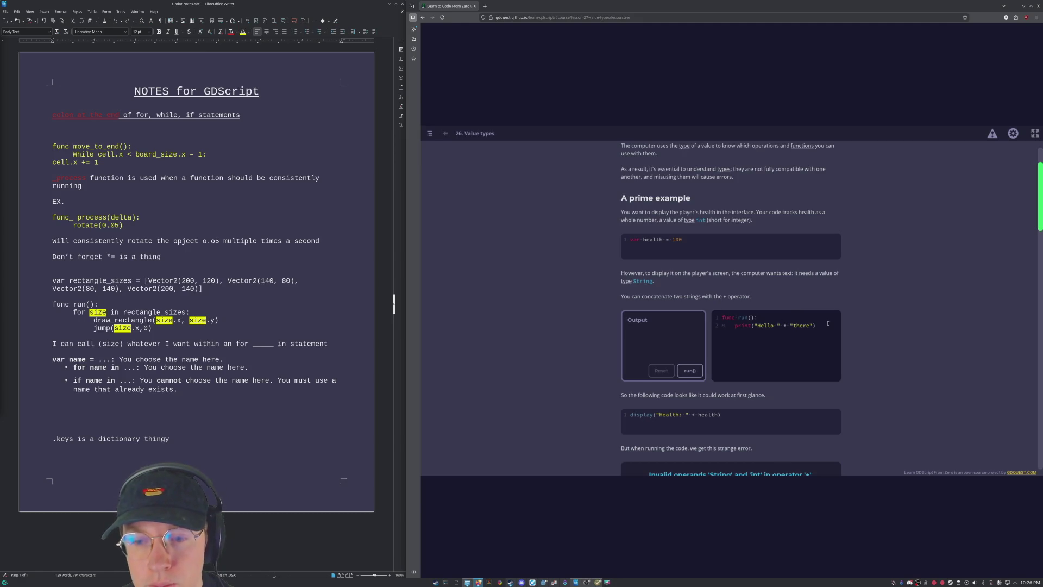
{"action": "scroll", "coordinate": [840, 312], "scroll_direction": "down", "scroll_amount": 3}
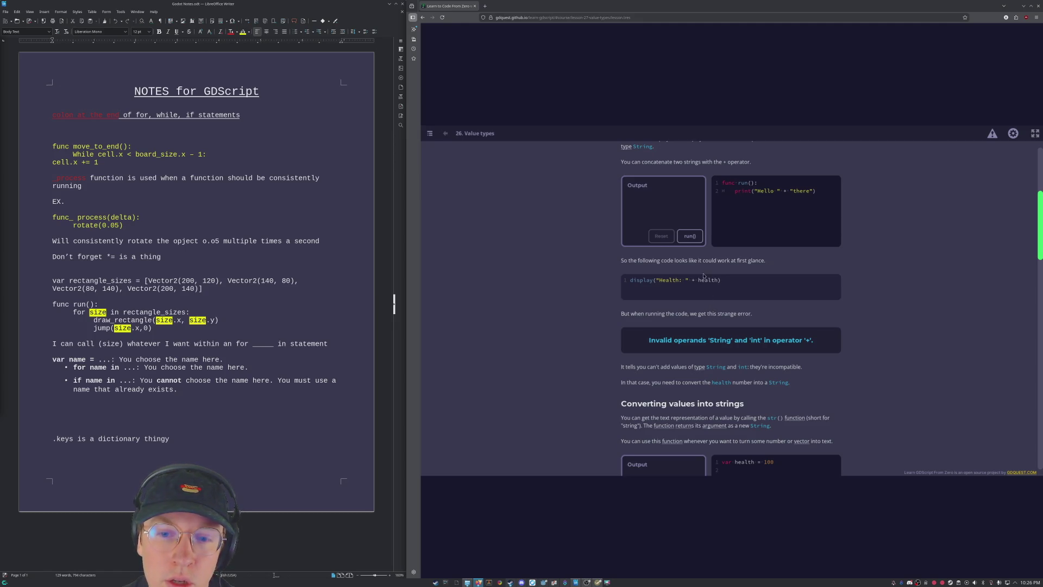
{"action": "left_click_drag", "start_coordinate": [698, 280], "coordinate": [716, 280]}
{"action": "left_click", "coordinate": [767, 315]}
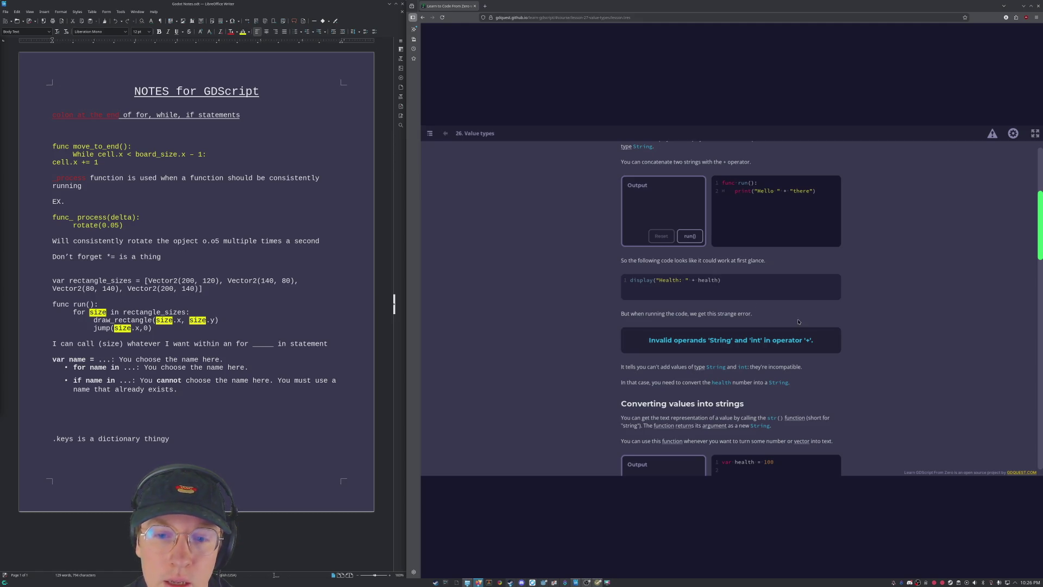
{"action": "scroll", "coordinate": [782, 318], "scroll_direction": "down", "scroll_amount": 3}
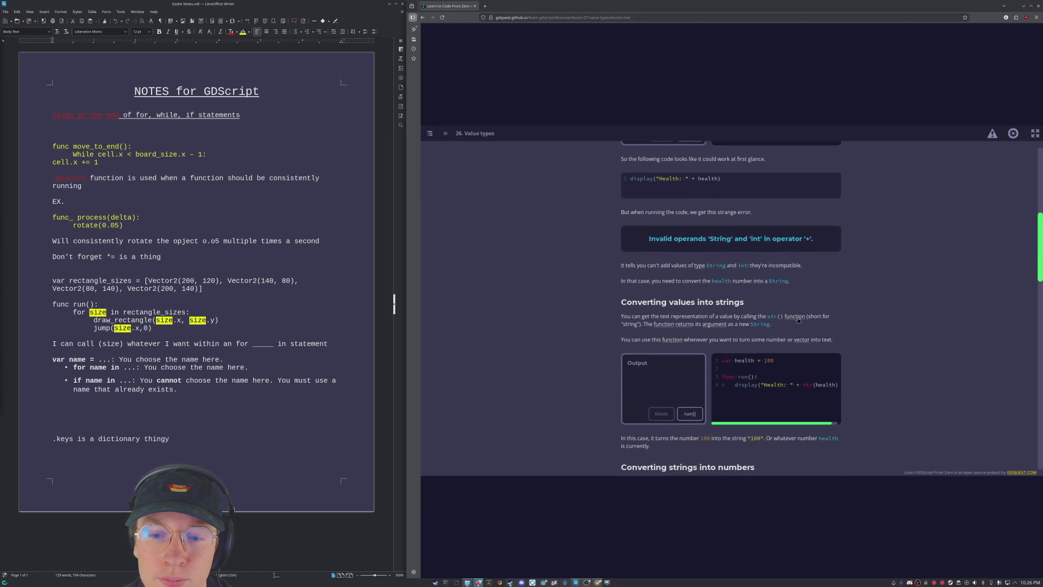
{"action": "scroll", "coordinate": [798, 319], "scroll_direction": "down", "scroll_amount": 2}
{"action": "scroll", "coordinate": [801, 315], "scroll_direction": "up", "scroll_amount": 5}
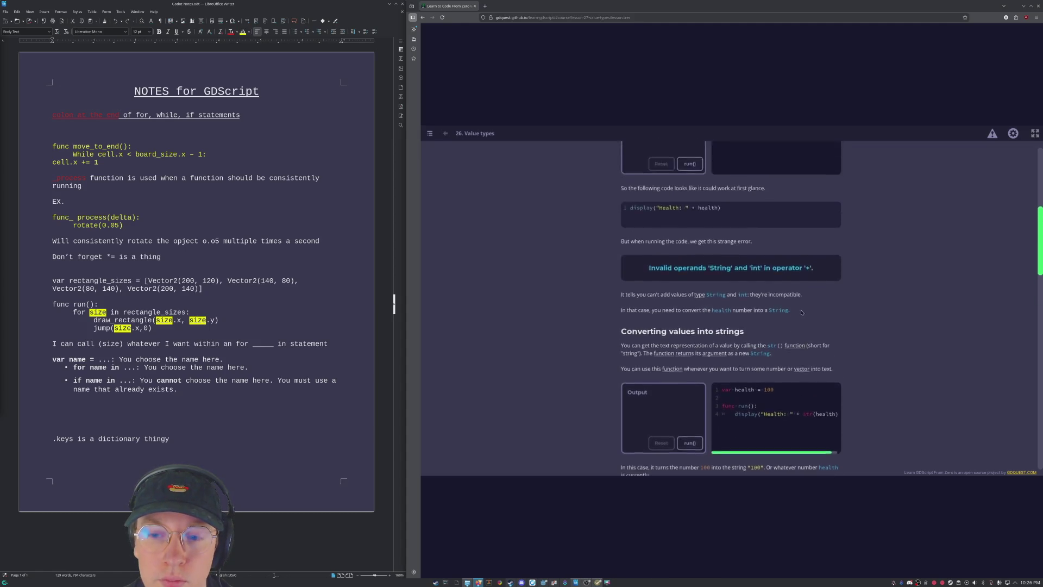
{"action": "scroll", "coordinate": [801, 314], "scroll_direction": "up", "scroll_amount": 5}
{"action": "scroll", "coordinate": [976, 348], "scroll_direction": "down", "scroll_amount": 10}
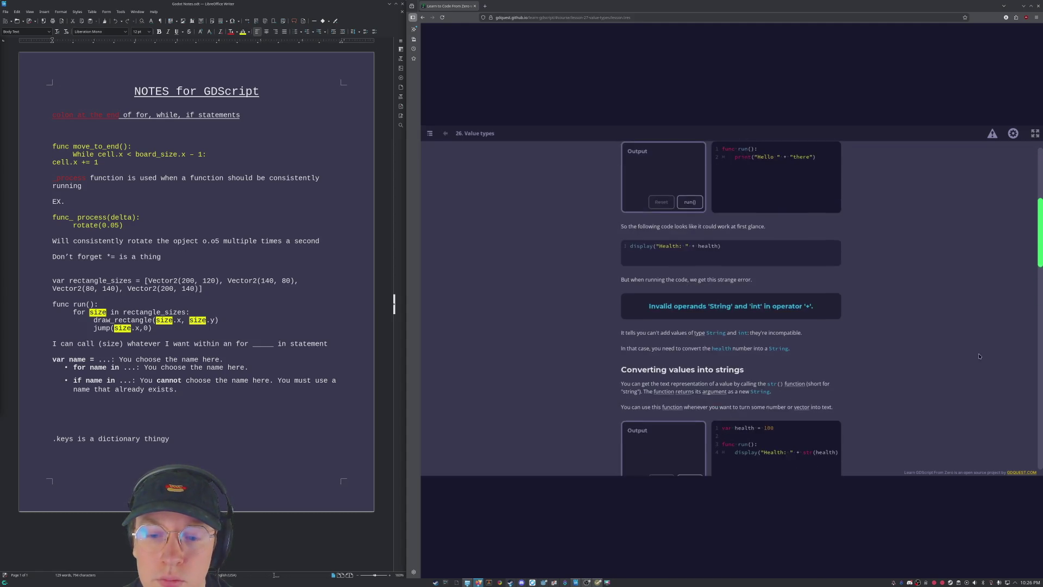
{"action": "scroll", "coordinate": [976, 349], "scroll_direction": "down", "scroll_amount": 4}
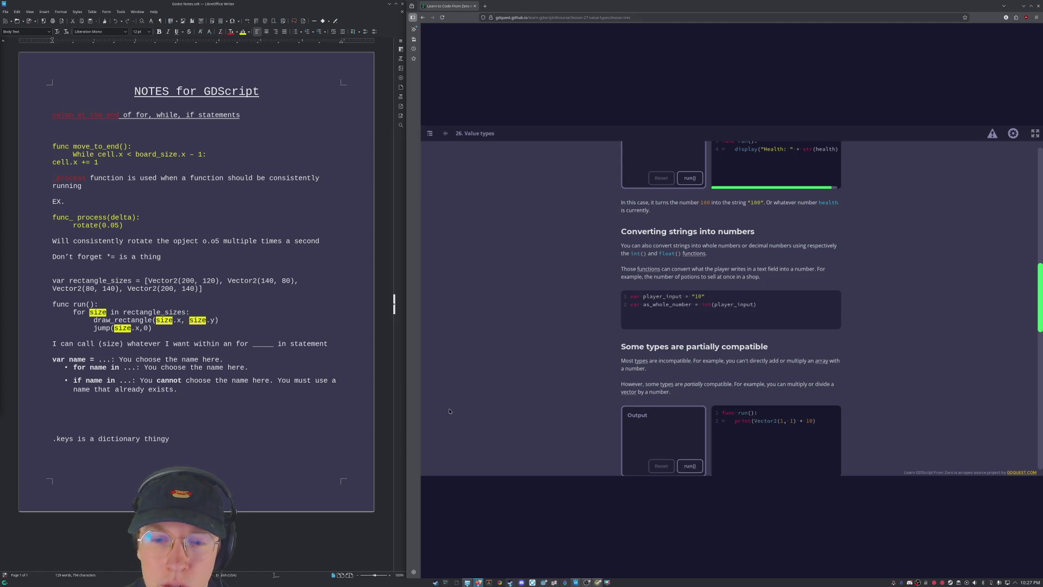
{"action": "scroll", "coordinate": [496, 381], "scroll_direction": "down", "scroll_amount": 2}
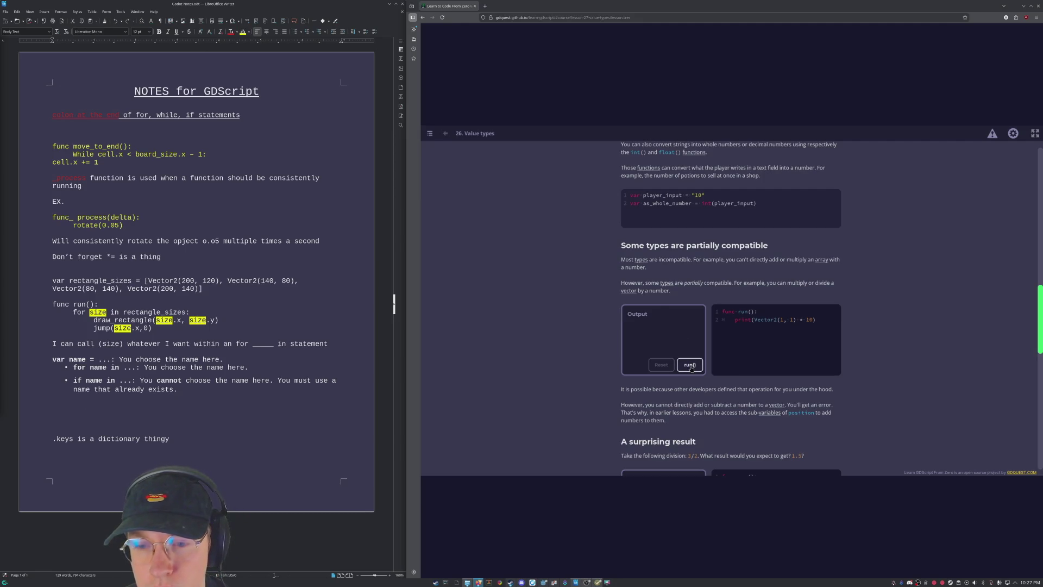
Run print(Vector2(1, 1) * 10) to get (10, 10) and print(3 / 2) to get 1.
{"action": "left_click", "coordinate": [691, 369]}
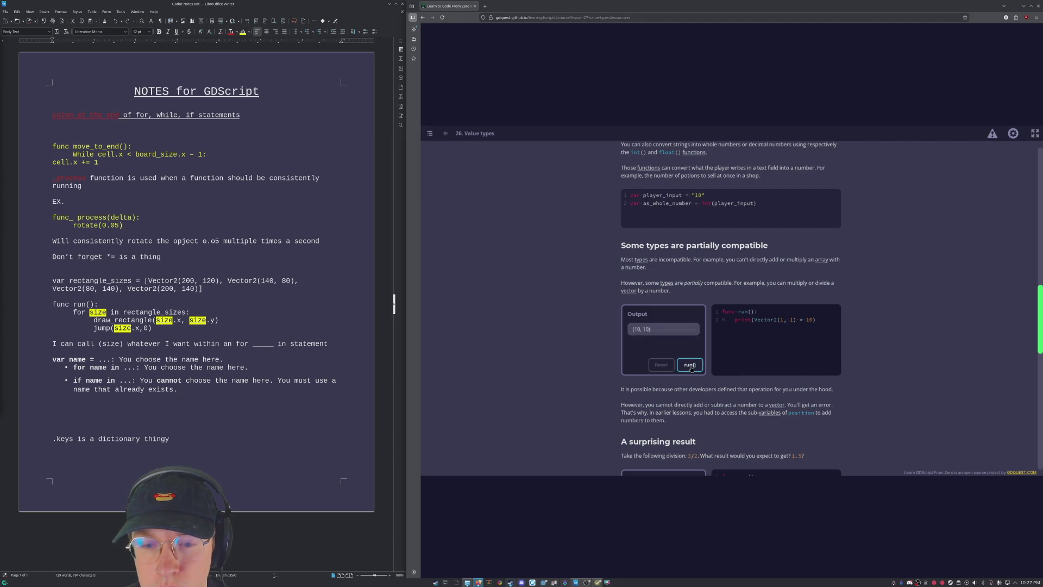
{"action": "scroll", "coordinate": [669, 340], "scroll_direction": "down", "scroll_amount": 2}
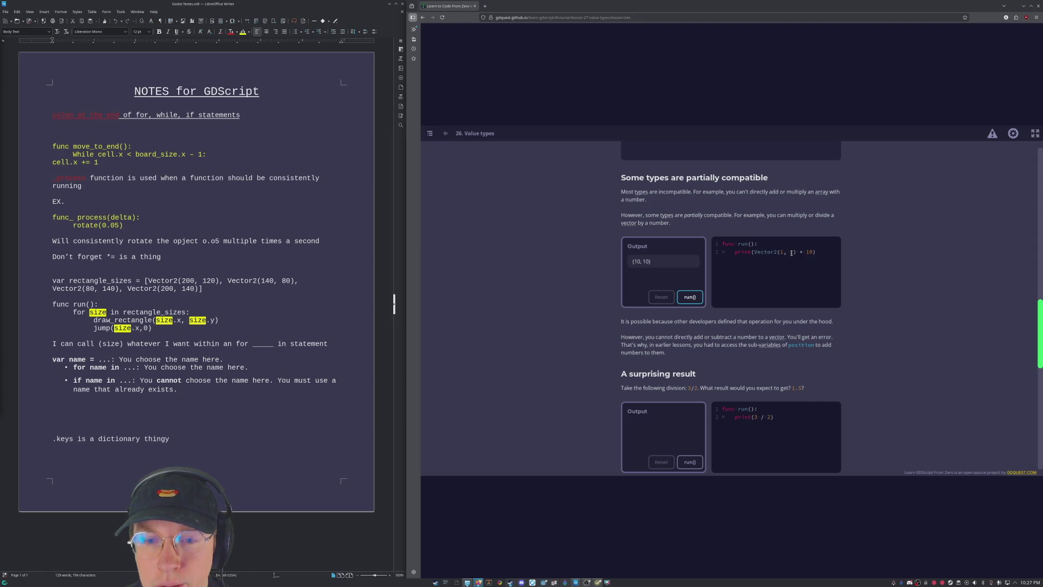
{"action": "scroll", "coordinate": [643, 402], "scroll_direction": "down", "scroll_amount": 1}
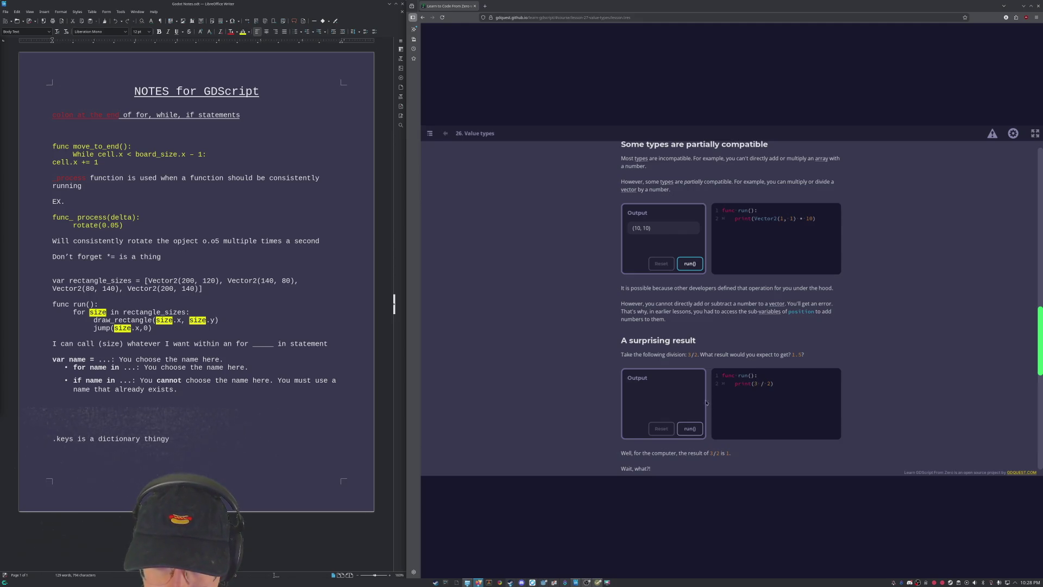
{"action": "left_click", "coordinate": [690, 428]}
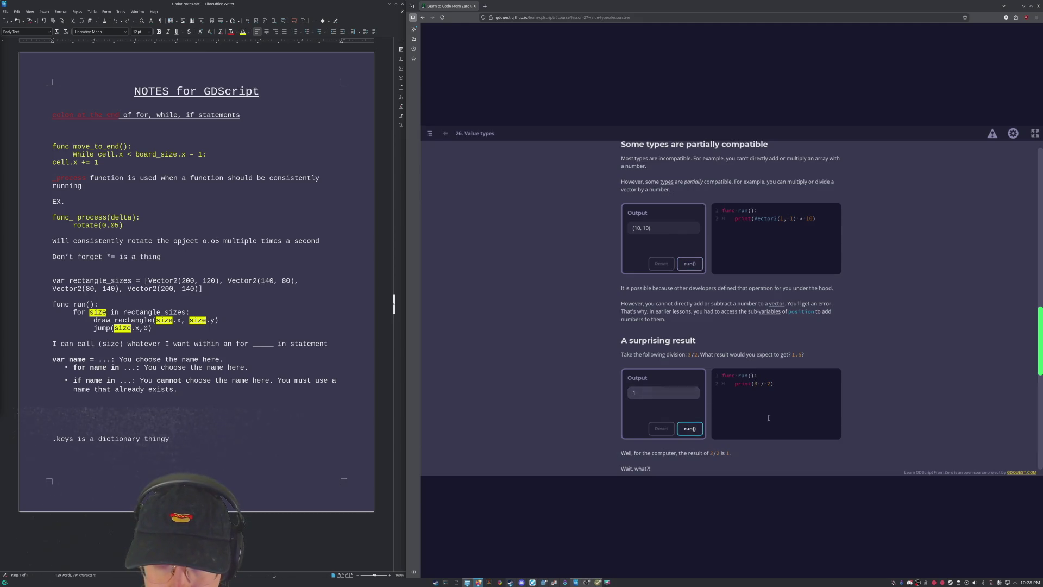
{"action": "scroll", "coordinate": [770, 420], "scroll_direction": "down", "scroll_amount": 1}
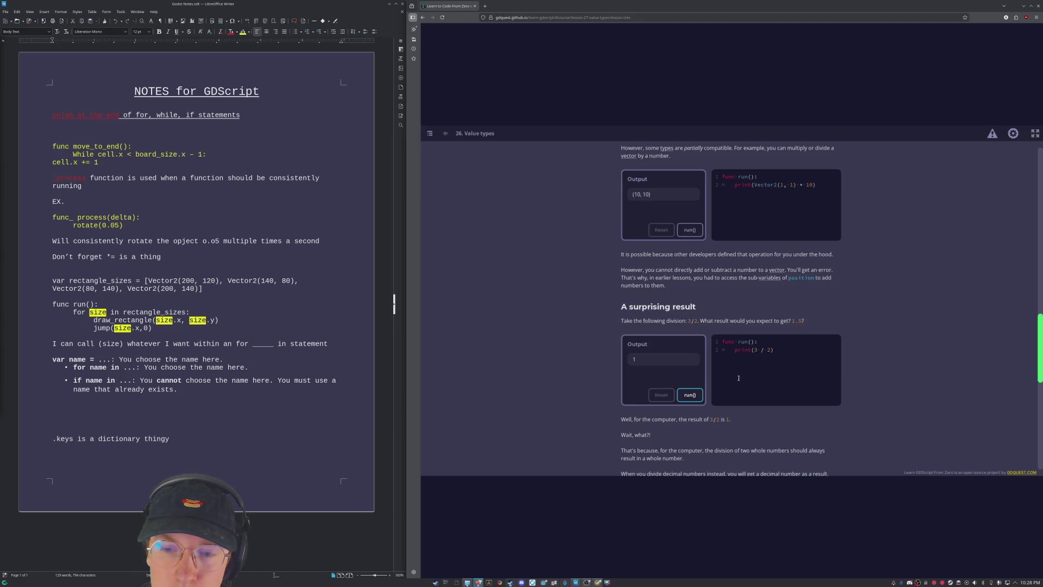
{"action": "scroll", "coordinate": [742, 403], "scroll_direction": "down", "scroll_amount": 1}
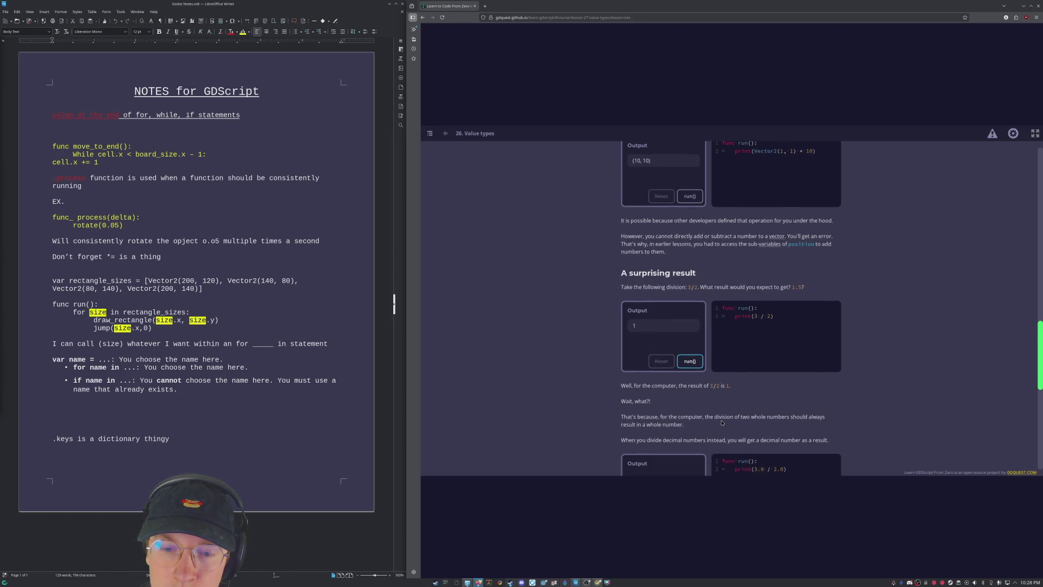
{"action": "scroll", "coordinate": [722, 423], "scroll_direction": "down", "scroll_amount": 1}
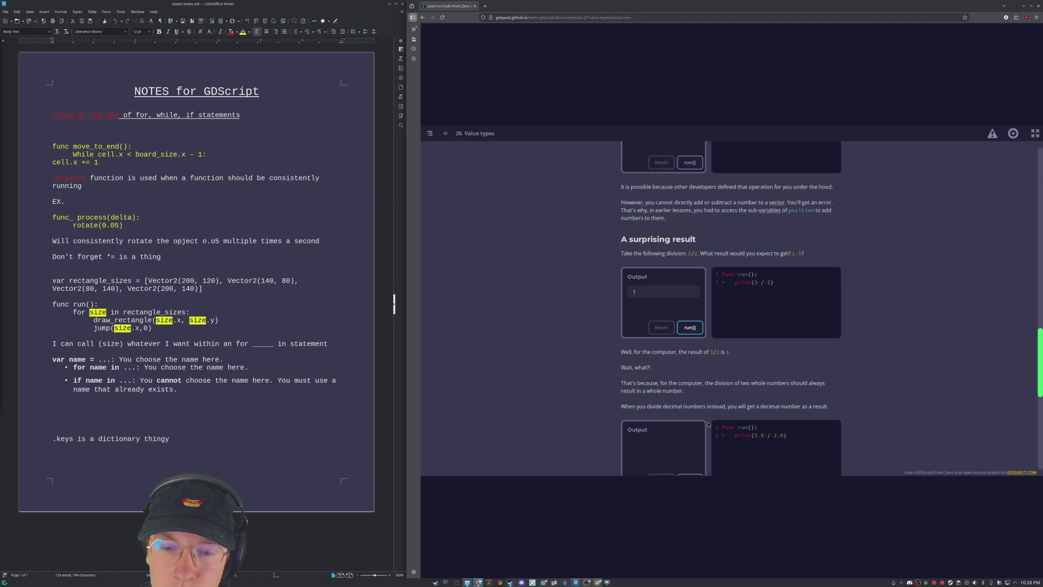
{"action": "scroll", "coordinate": [708, 424], "scroll_direction": "down", "scroll_amount": 2}
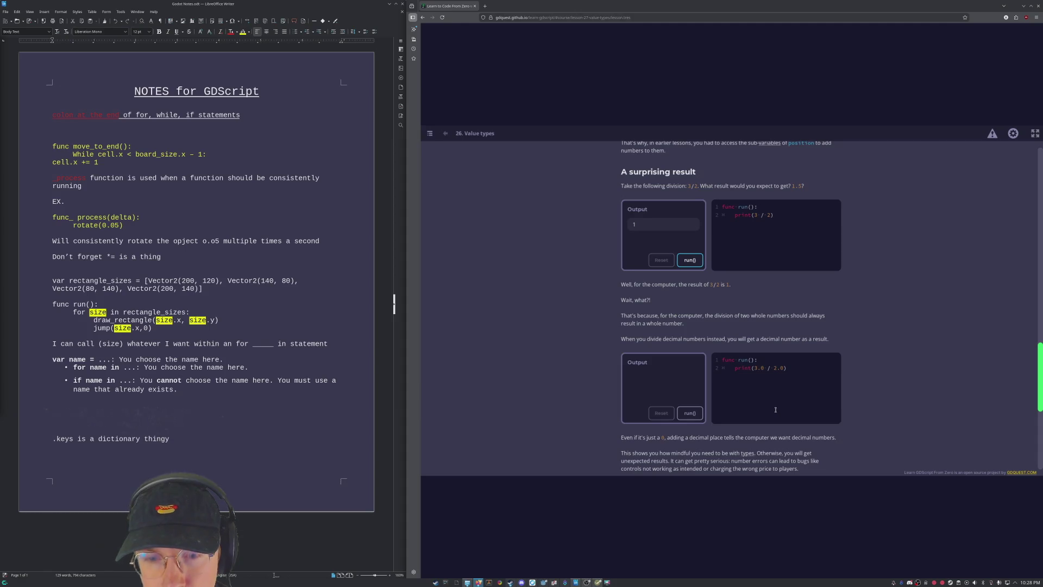
Run print(3.0 / 2.0) to get 1.5, then open the Displaying The Player's Health And Energy practice.
{"action": "scroll", "coordinate": [760, 408], "scroll_direction": "down", "scroll_amount": 5}
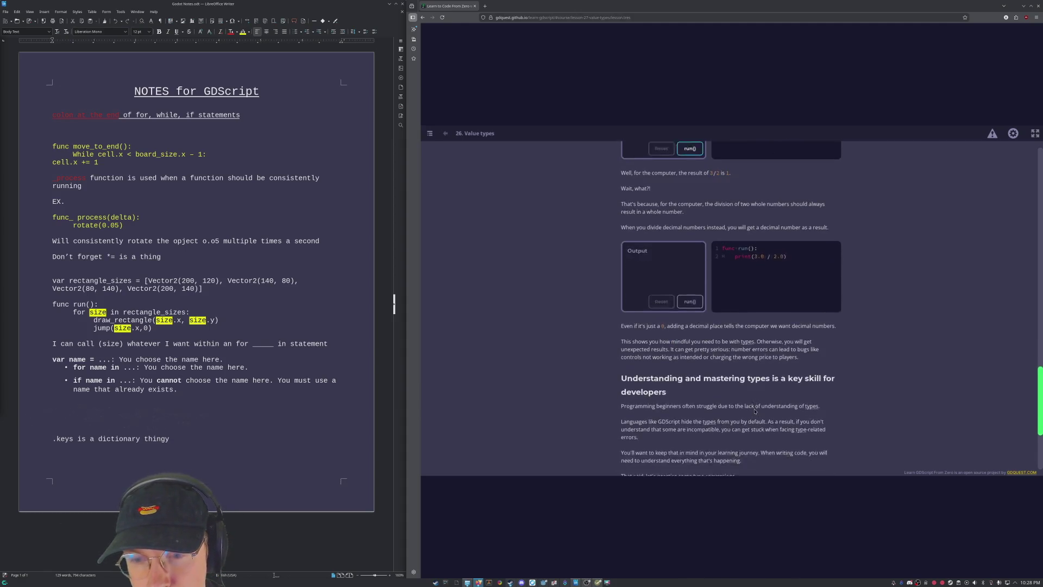
{"action": "key", "text": "ctrl+Return"}
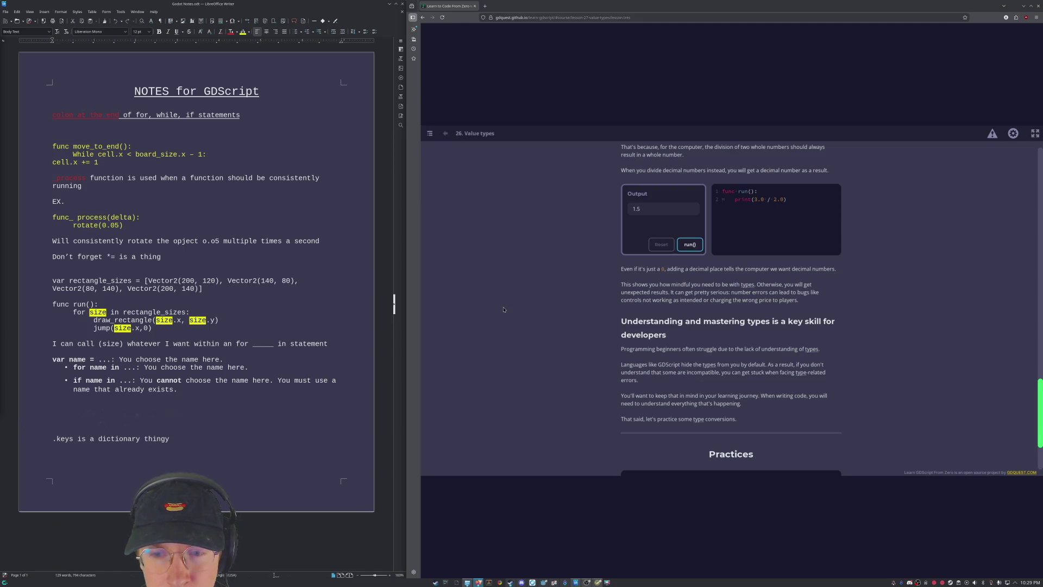
{"action": "scroll", "coordinate": [504, 309], "scroll_direction": "down", "scroll_amount": 2}
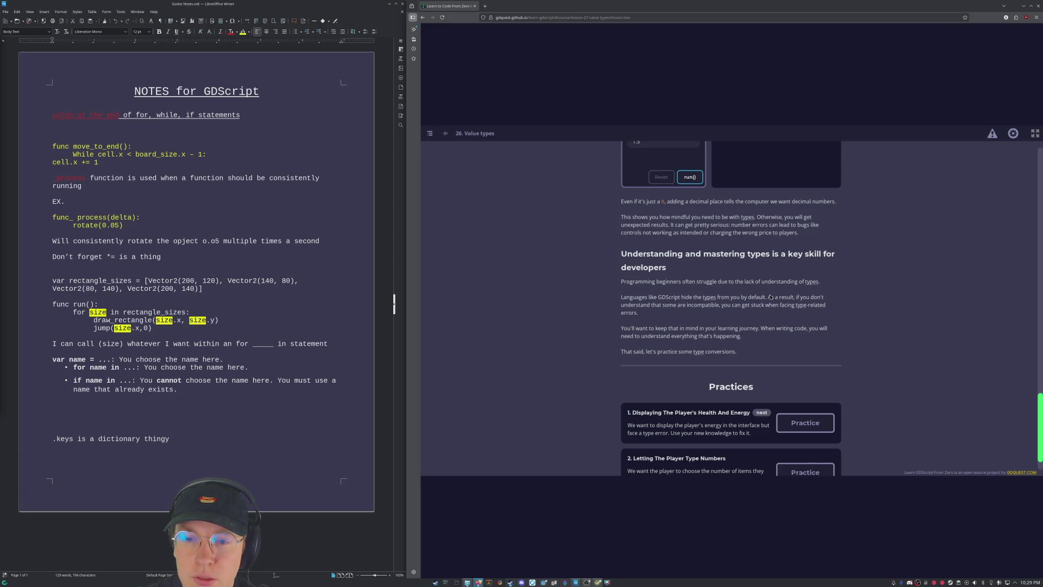
{"action": "scroll", "coordinate": [565, 304], "scroll_direction": "down", "scroll_amount": 1}
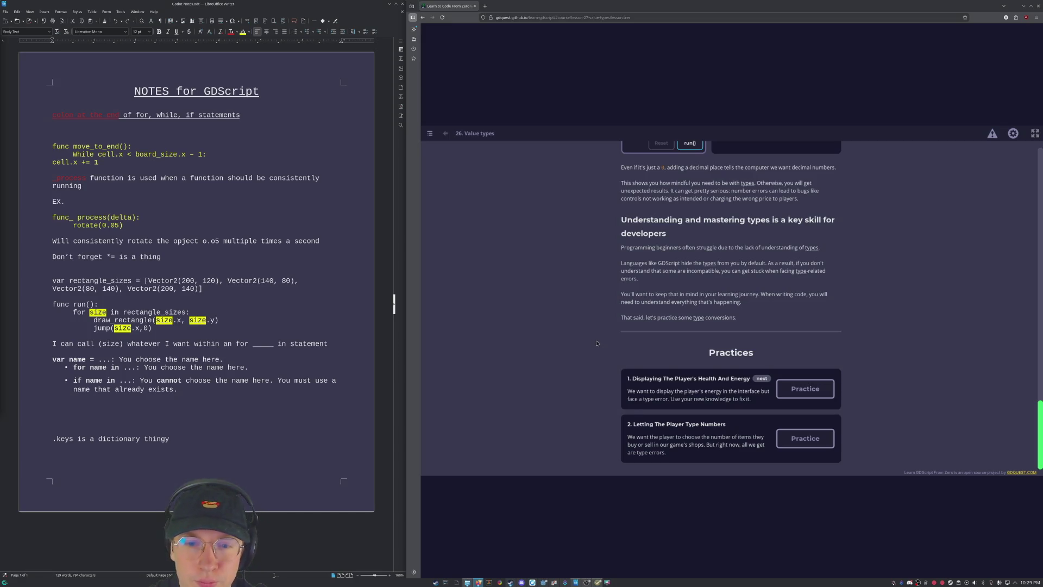
{"action": "left_click", "coordinate": [805, 388]}
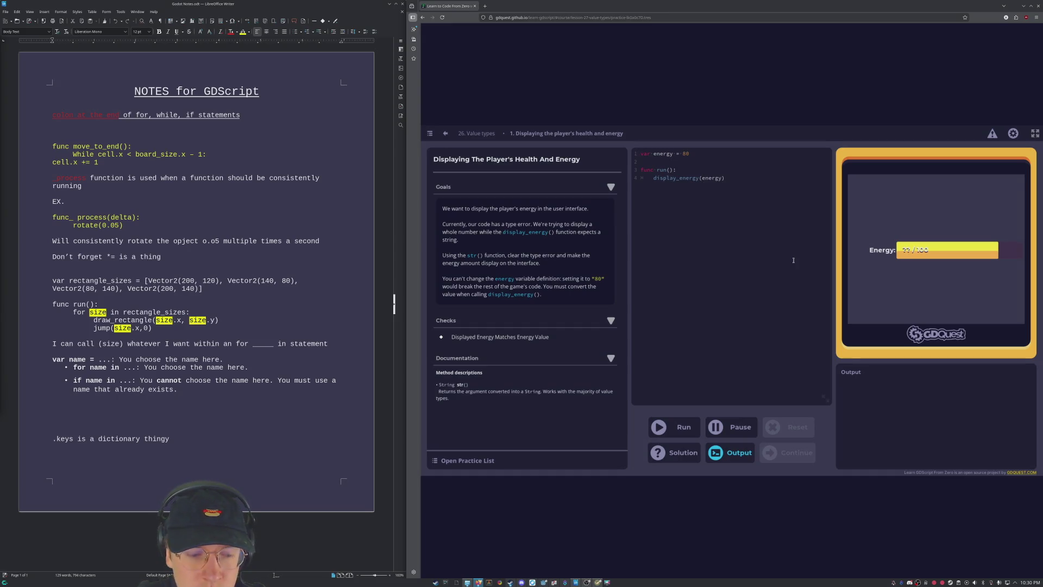
Change the call to display_energy(str(energy)) and run it, passing the check with 80 / 100 shown.
{"action": "type", "text": "str"}
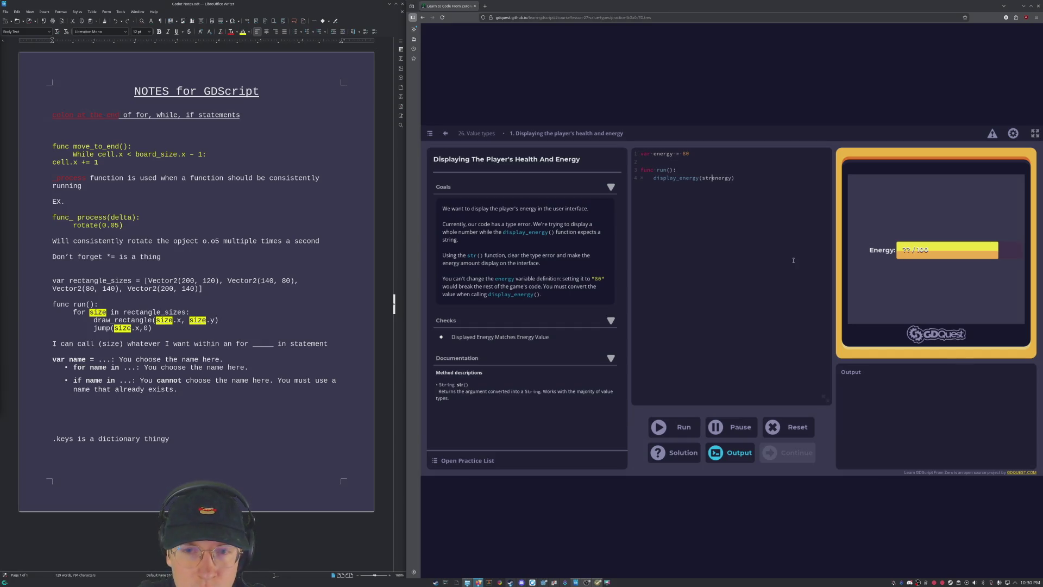
{"action": "type", "text": "("}
{"action": "key", "text": "Right"}
{"action": "key", "text": "Right"}
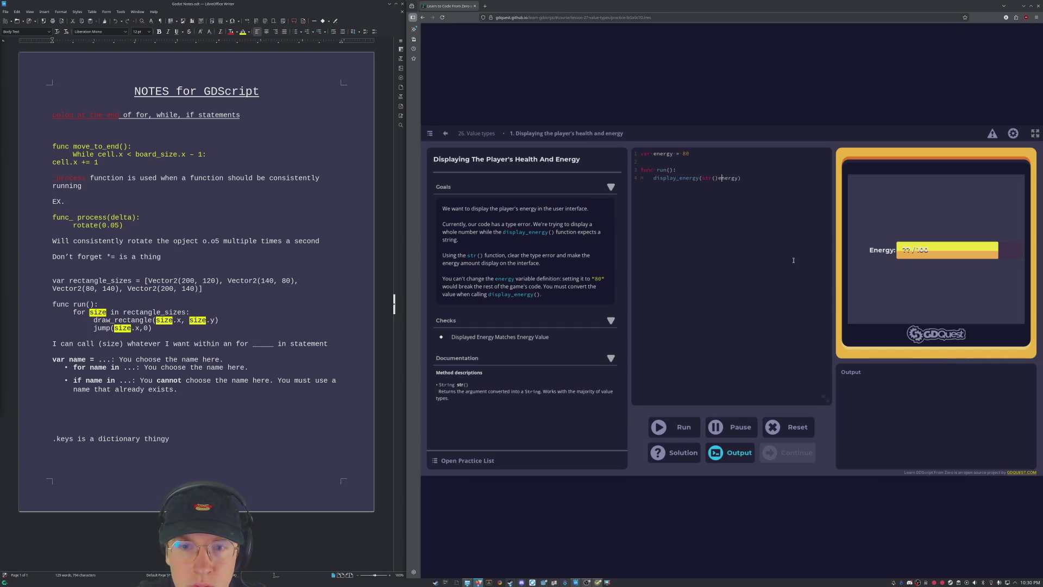
{"action": "key", "text": "Left"}
{"action": "key", "text": "BackSpace"}
{"action": "key", "text": "Right"}
{"action": "key", "text": "Right"}
{"action": "key", "text": "Right"}
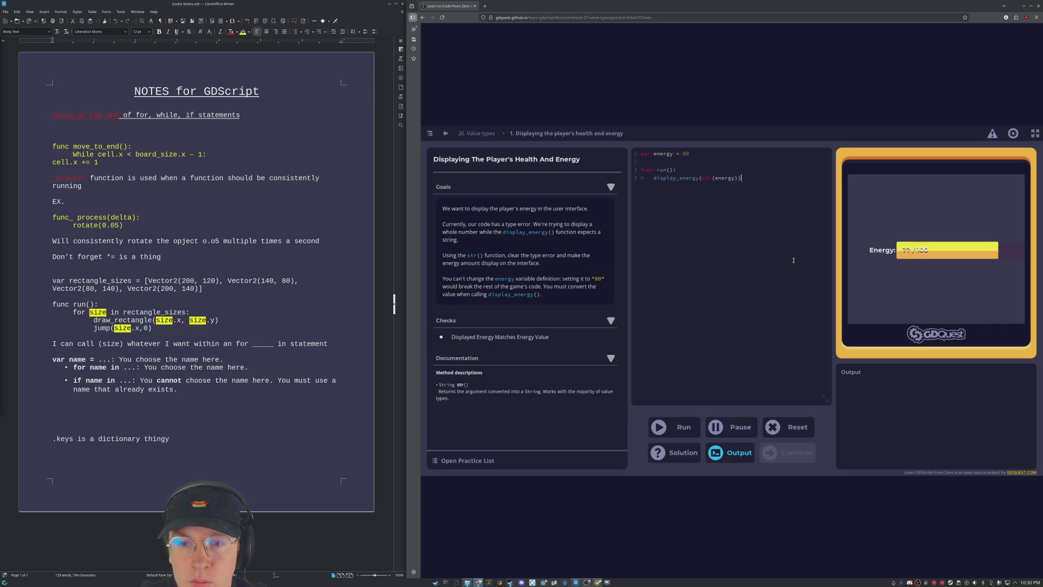
{"action": "left_click", "coordinate": [671, 430]}
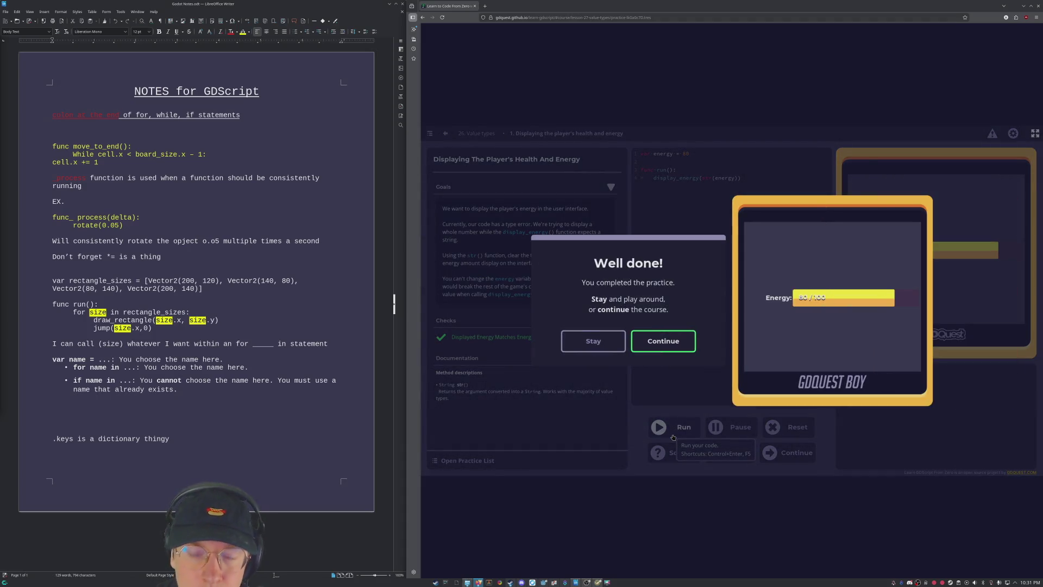
Continue from the Well done! dialog to the Letting The Player Type Numbers practice.
{"action": "left_click", "coordinate": [674, 339]}
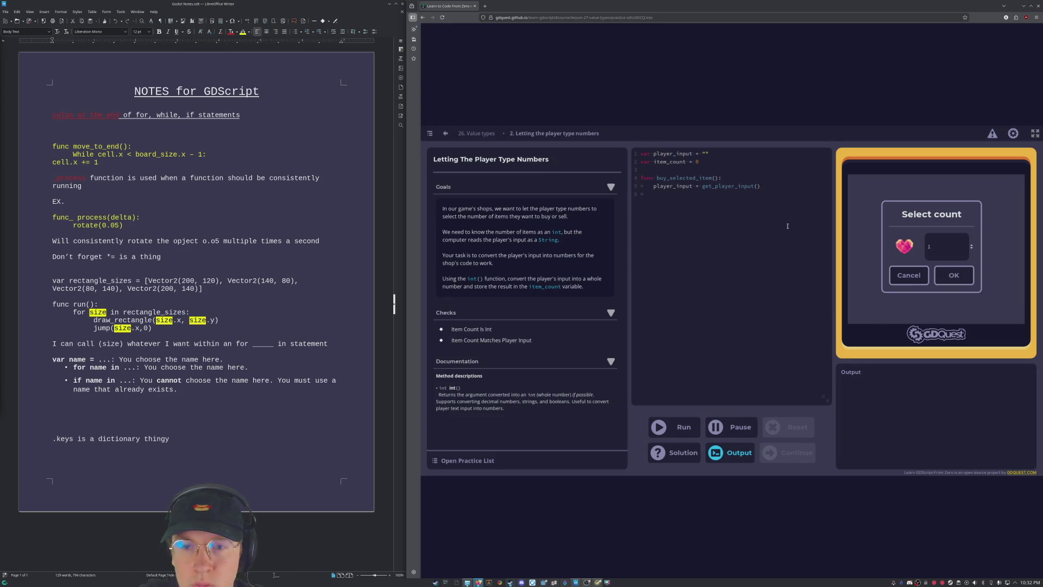
Change line 2 to item_count = int(0) and run the checks.
{"action": "type", "text": "int"}
{"action": "key", "text": "BackSpace"}
{"action": "key", "text": "BackSpace"}
{"action": "key", "text": "BackSpace"}
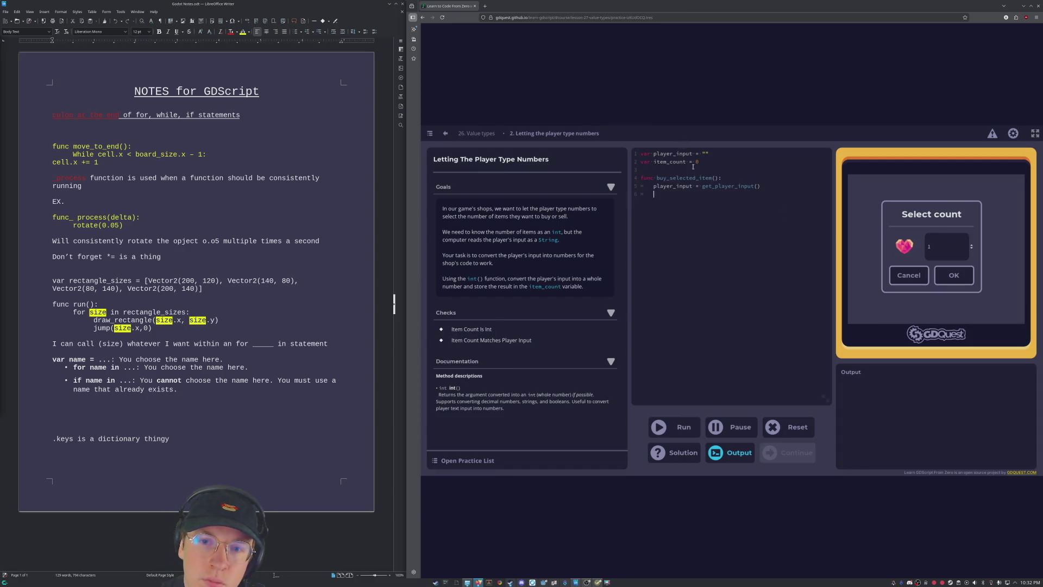
{"action": "type", "text": "int("}
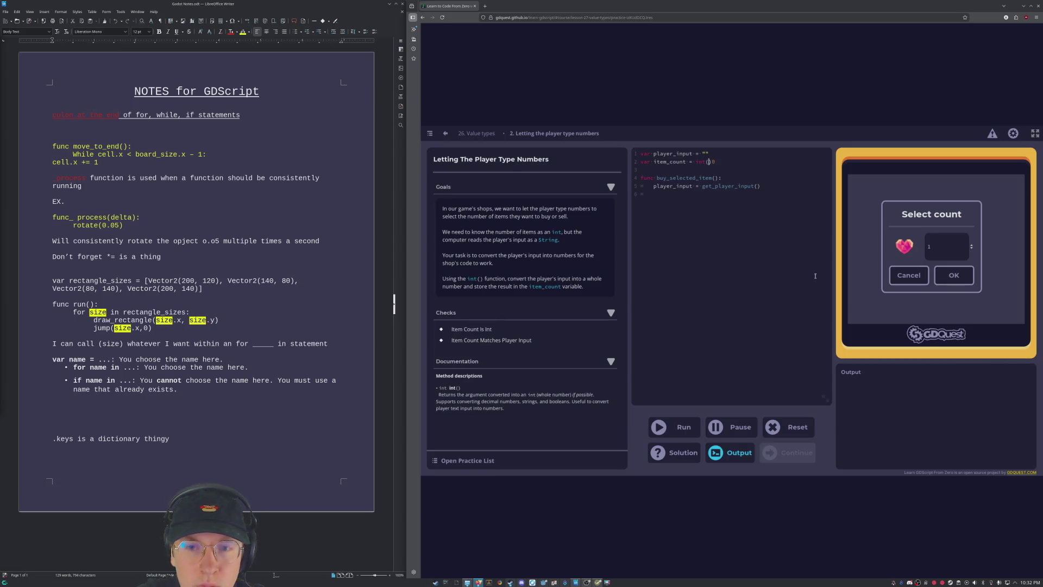
{"action": "key", "text": "Delete"}
{"action": "type", "text": ")"}
{"action": "left_click", "coordinate": [661, 427]}
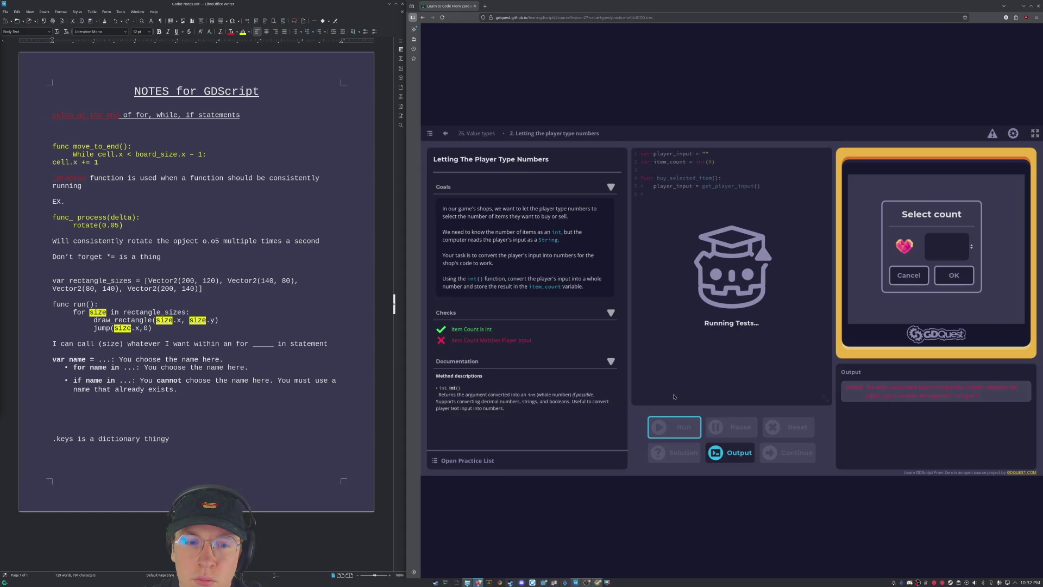
Experiment with the player_input and item_count values and enter 1 in the game's count field.
{"action": "left_click", "coordinate": [705, 155]}
{"action": "type", "text": "2"}
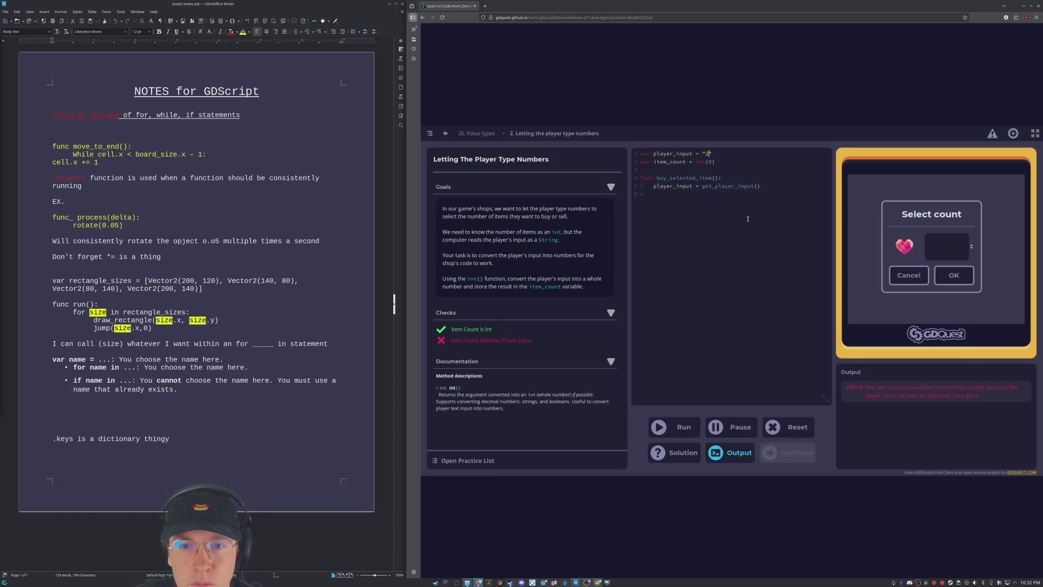
{"action": "type", "text": "7"}
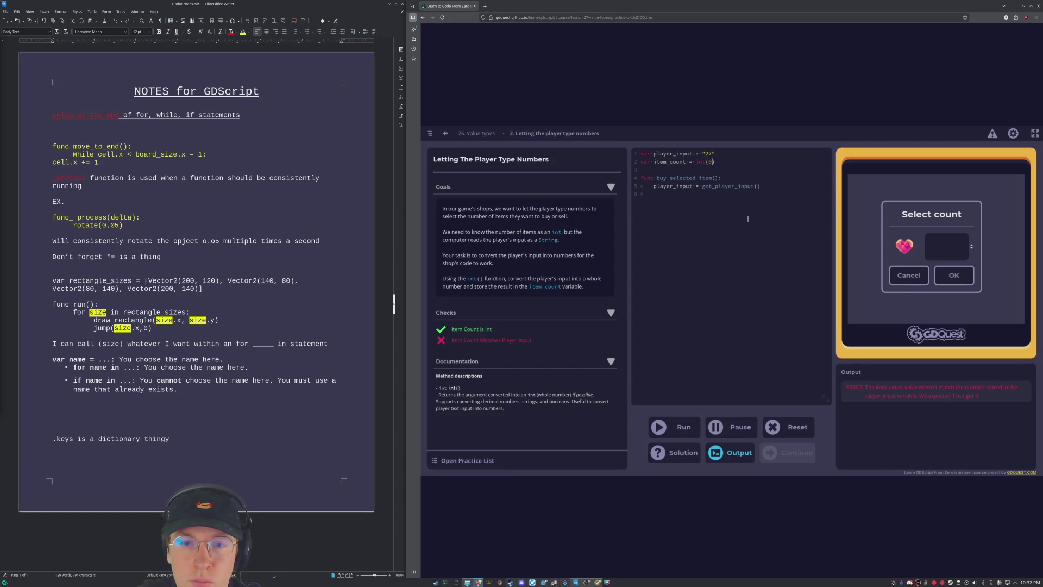
{"action": "key", "text": "BackSpace"}
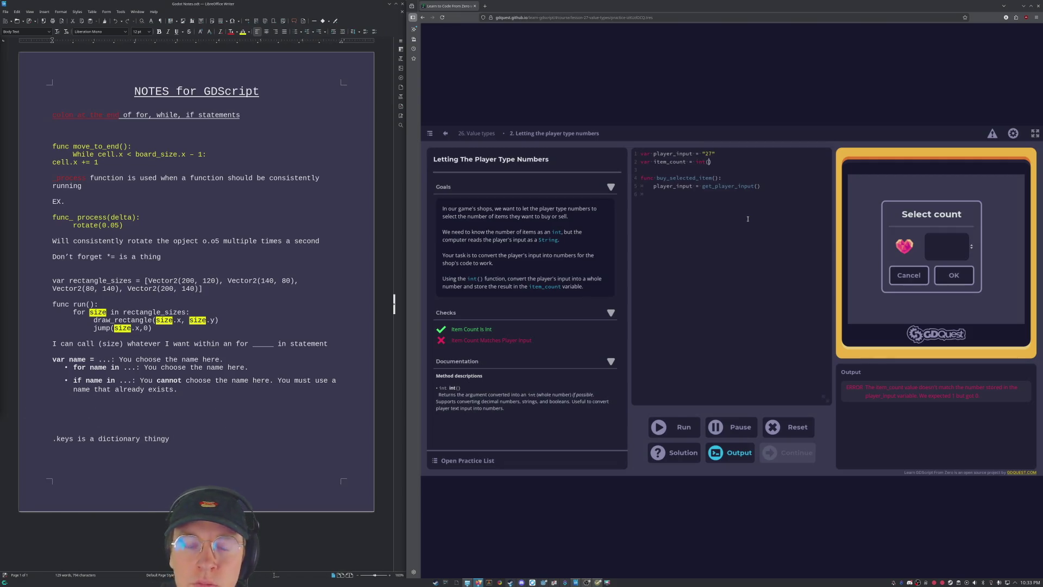
{"action": "key", "text": "ctrl+z"}
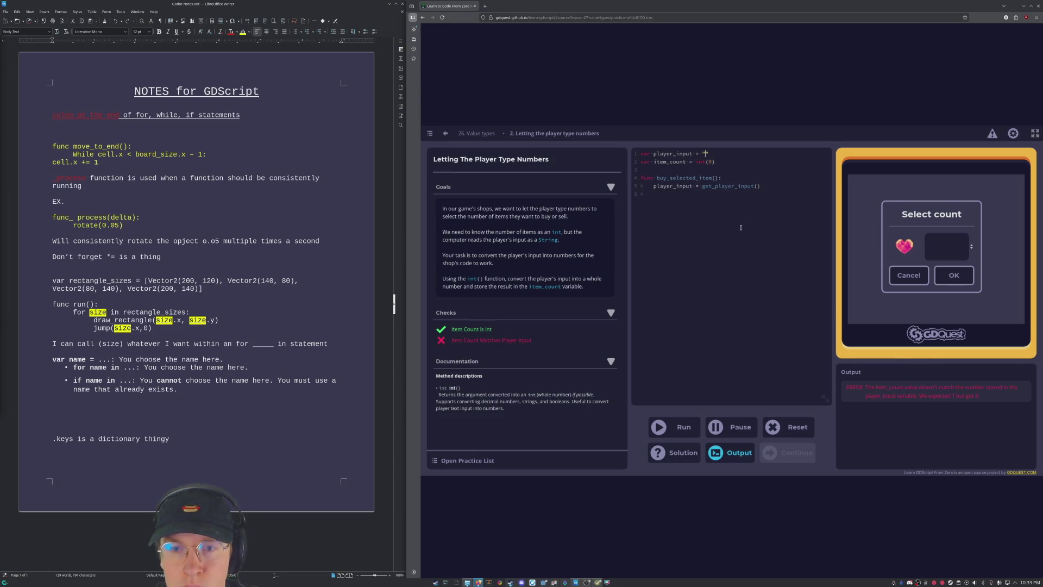
{"action": "left_click", "coordinate": [945, 249]}
{"action": "type", "text": "1"}
{"action": "left_click", "coordinate": [767, 263]}
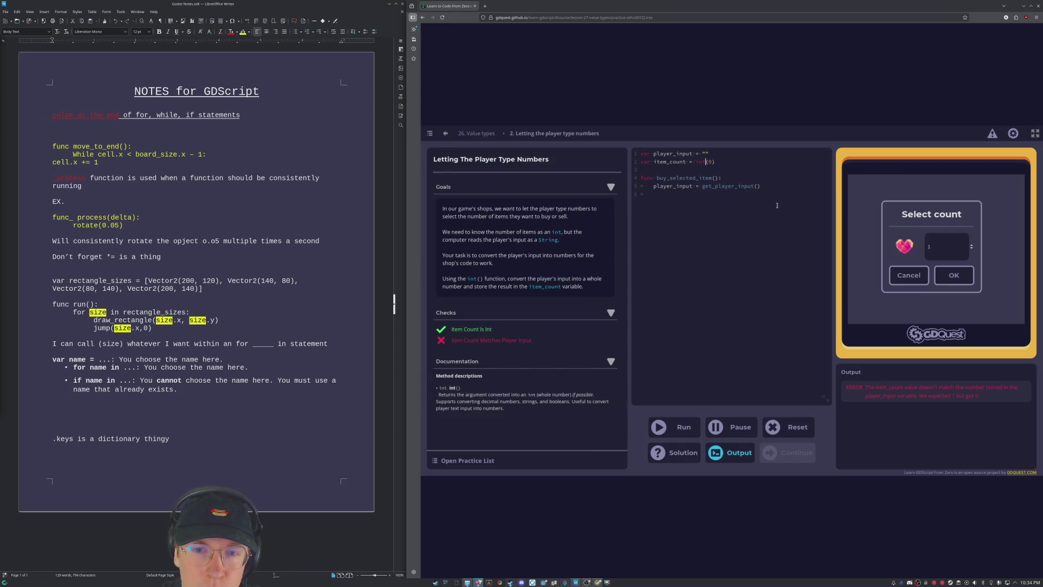
Remove int from item_count and reset the practice to its starter code.
{"action": "key", "text": "BackSpace"}
{"action": "key", "text": "BackSpace"}
{"action": "key", "text": "BackSpace"}
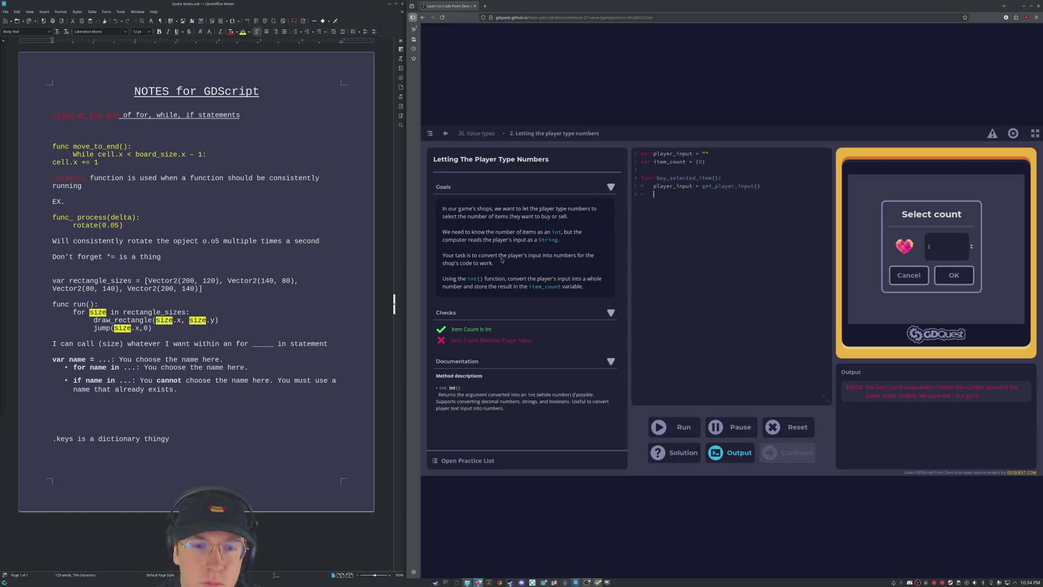
{"action": "left_click", "coordinate": [789, 432]}
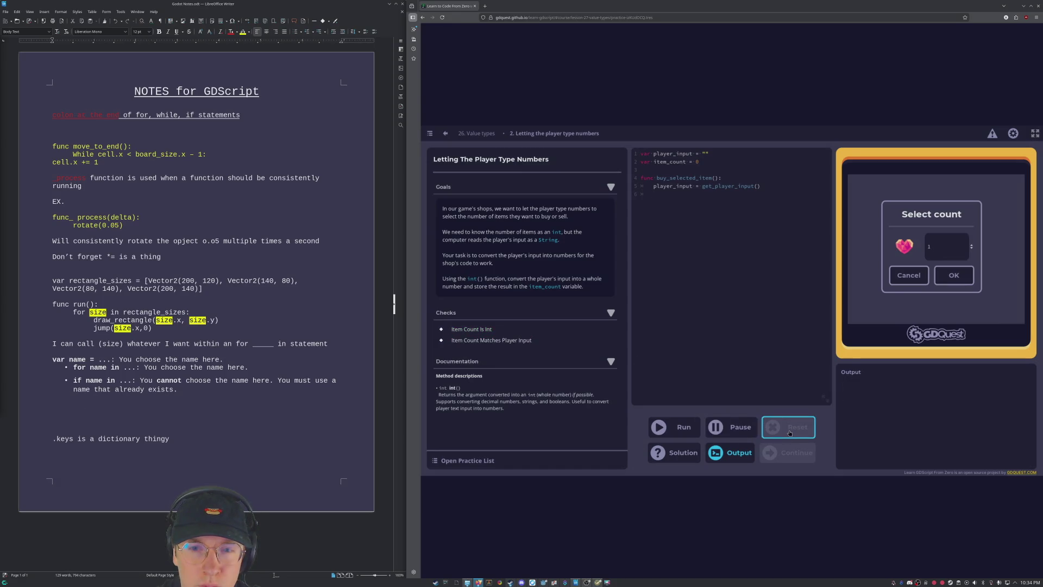
{"action": "left_click", "coordinate": [698, 163]}
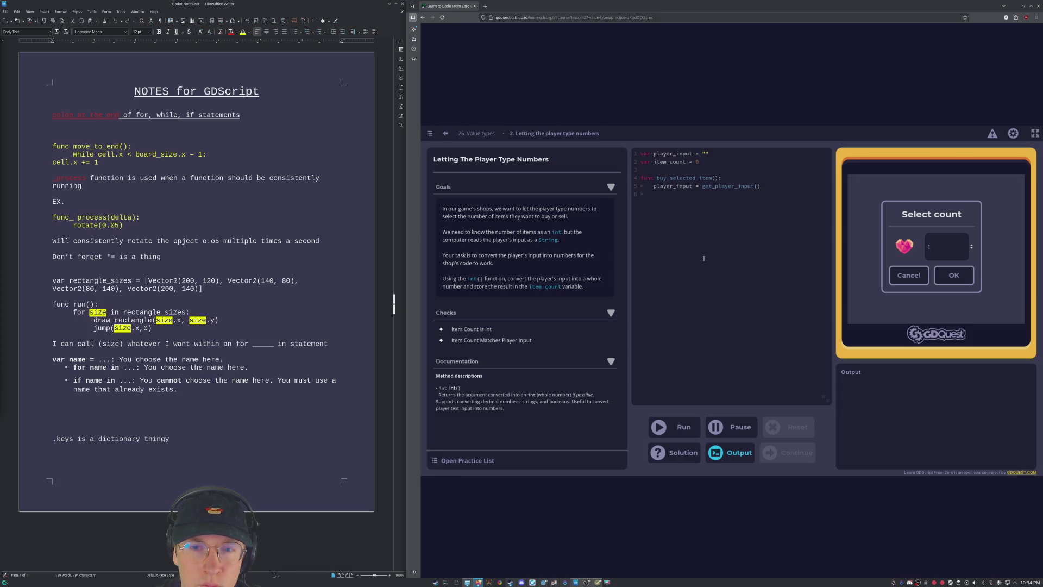
{"action": "left_click", "coordinate": [717, 200]}
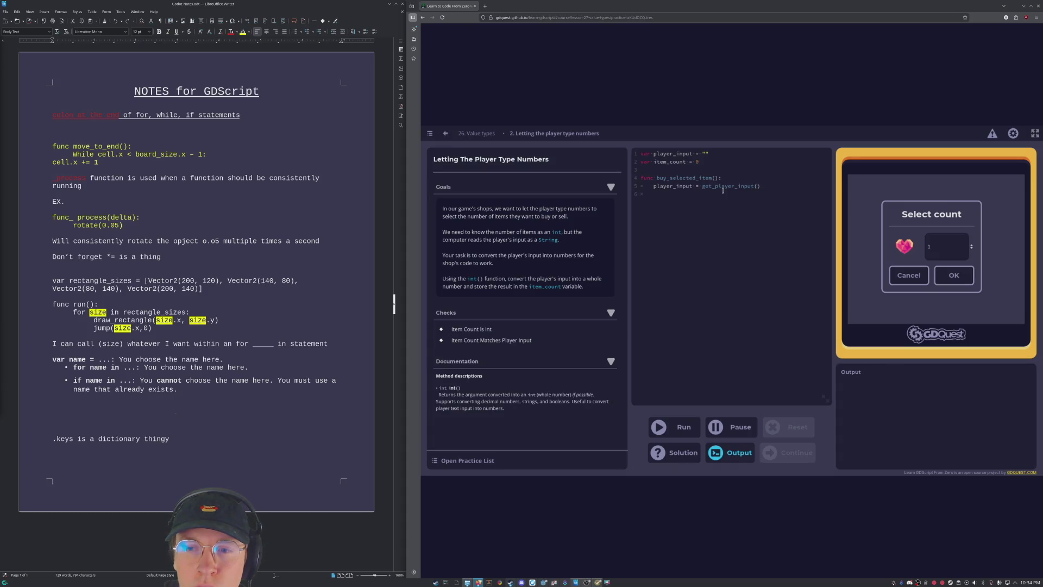
{"action": "left_click", "coordinate": [954, 274]}
{"action": "left_click", "coordinate": [797, 238]}
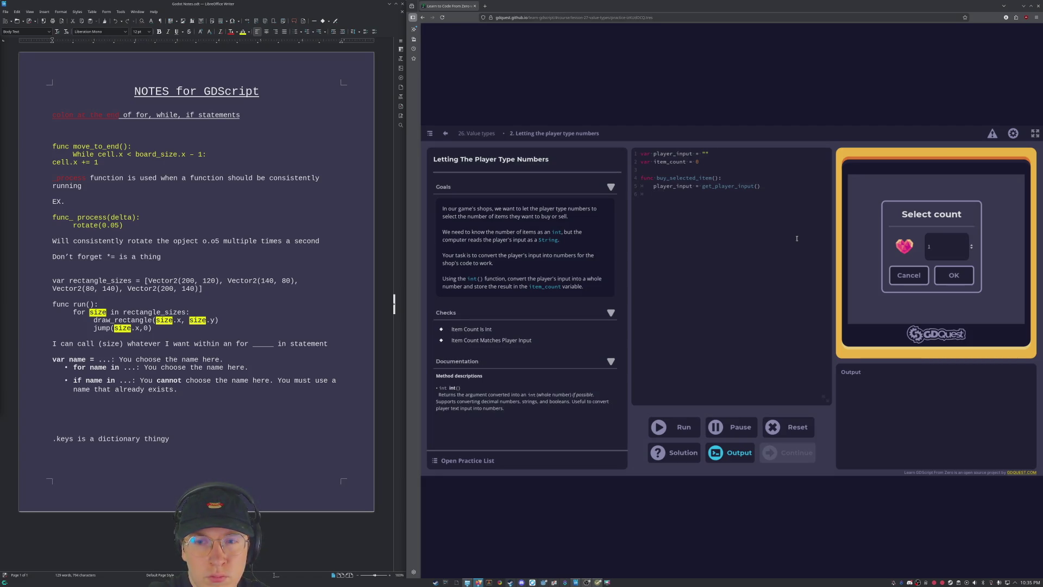
{"action": "type", "text": "in"}
{"action": "key", "text": "BackSpace"}
{"action": "key", "text": "BackSpace"}
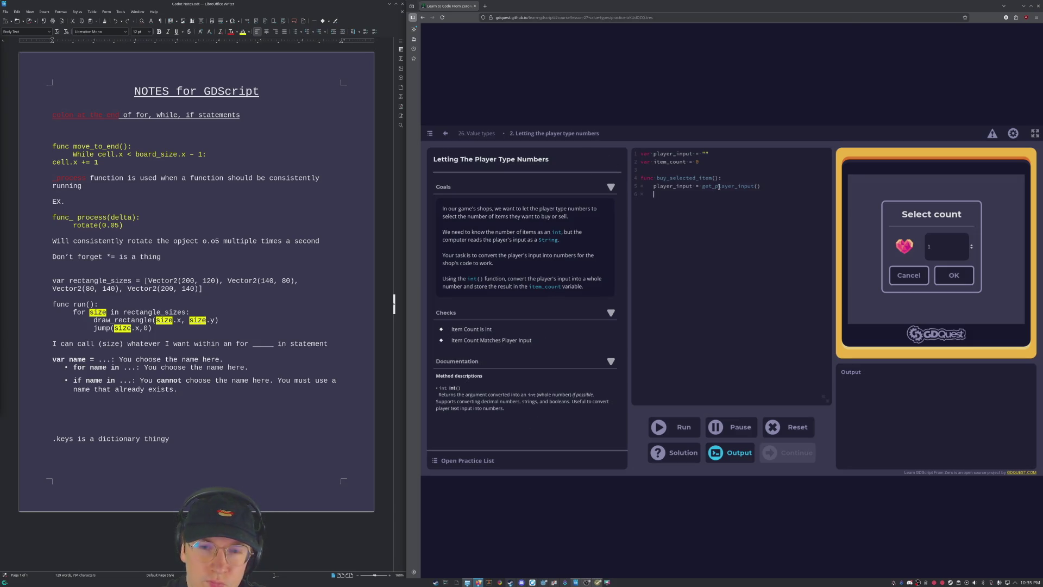
{"action": "left_click", "coordinate": [767, 188]}
{"action": "left_click_drag", "start_coordinate": [702, 187], "coordinate": [754, 187]}
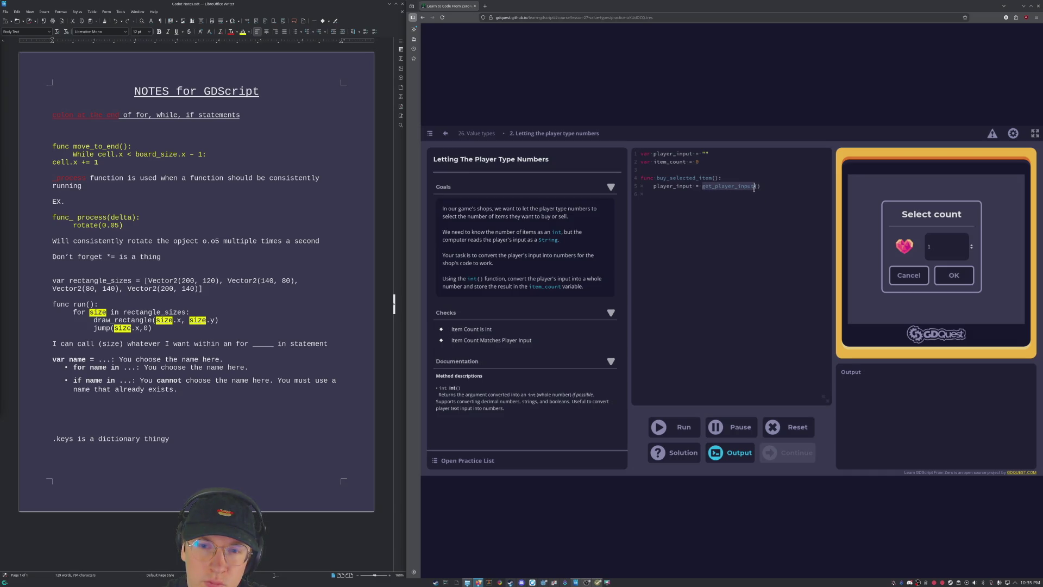
{"action": "left_click", "coordinate": [709, 283]}
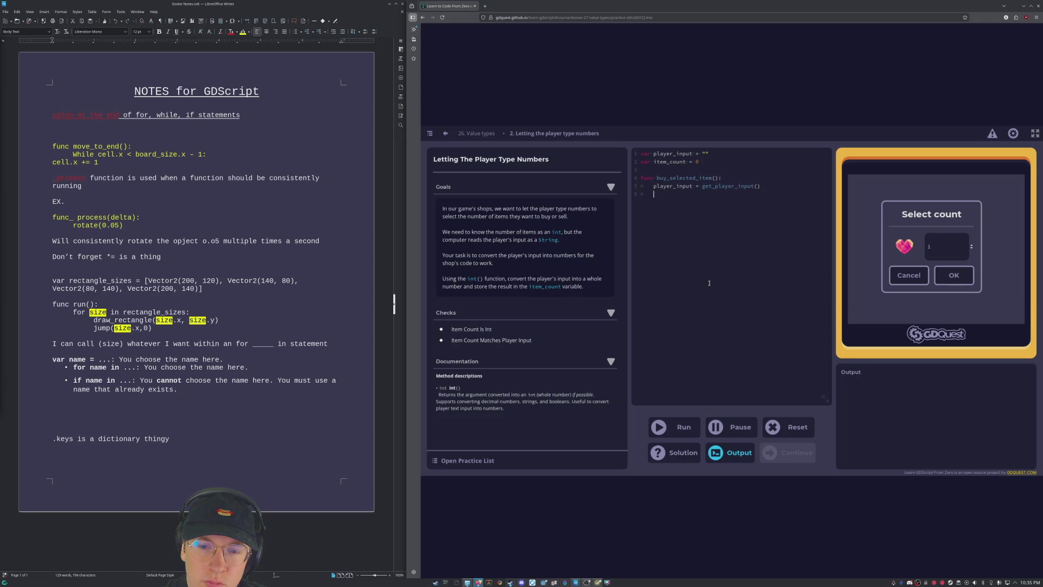
{"action": "left_click", "coordinate": [726, 453]}
{"action": "left_click", "coordinate": [726, 453]}
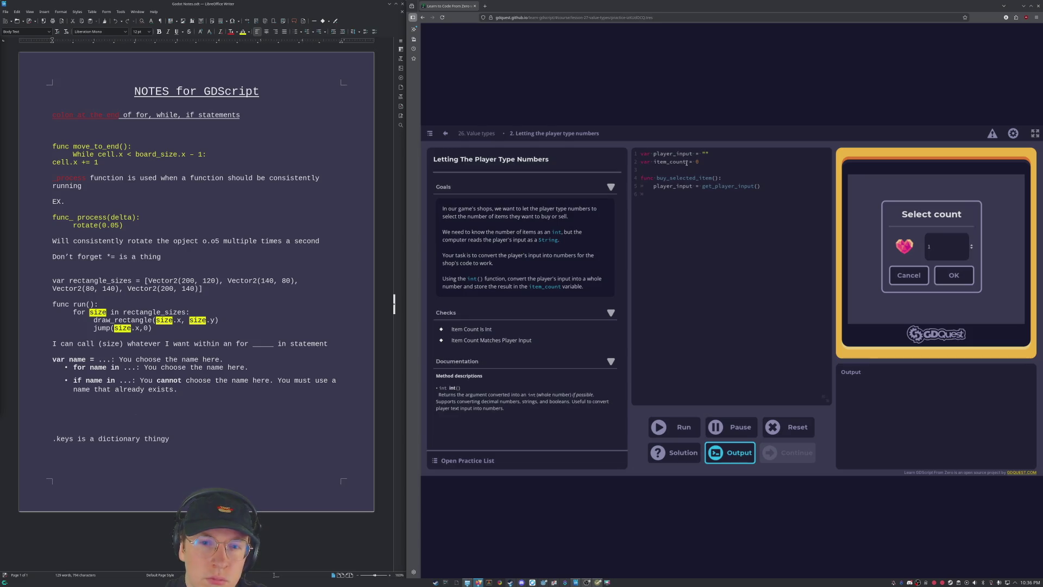
{"action": "left_click", "coordinate": [702, 153]}
Change line 1 to player_input = int("") and run the checks.
{"action": "type", "text": "int("}
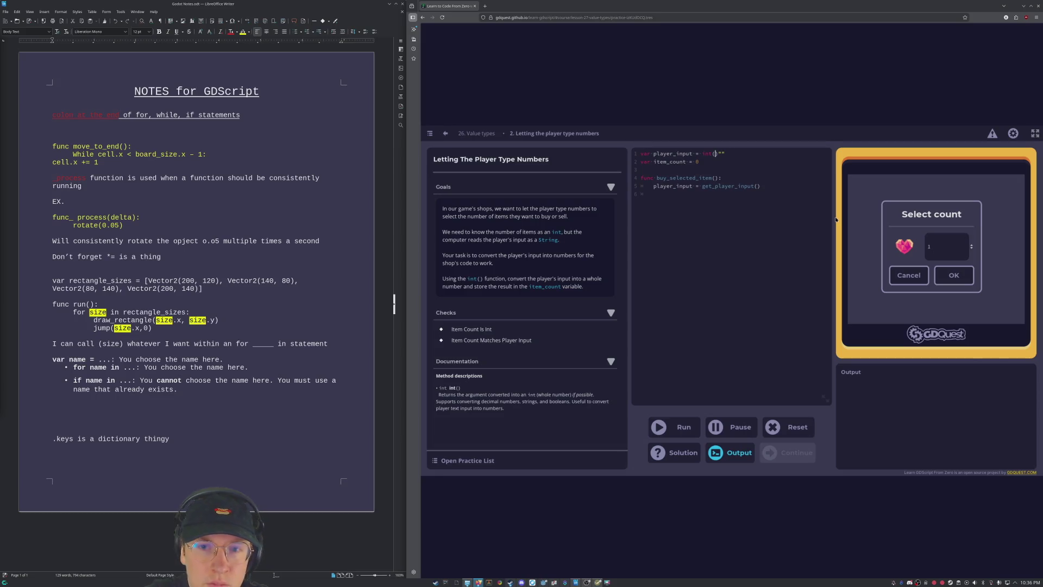
{"action": "key", "text": "Delete"}
{"action": "key", "text": "End"}
{"action": "type", "text": ")"}
{"action": "left_click", "coordinate": [675, 428]}
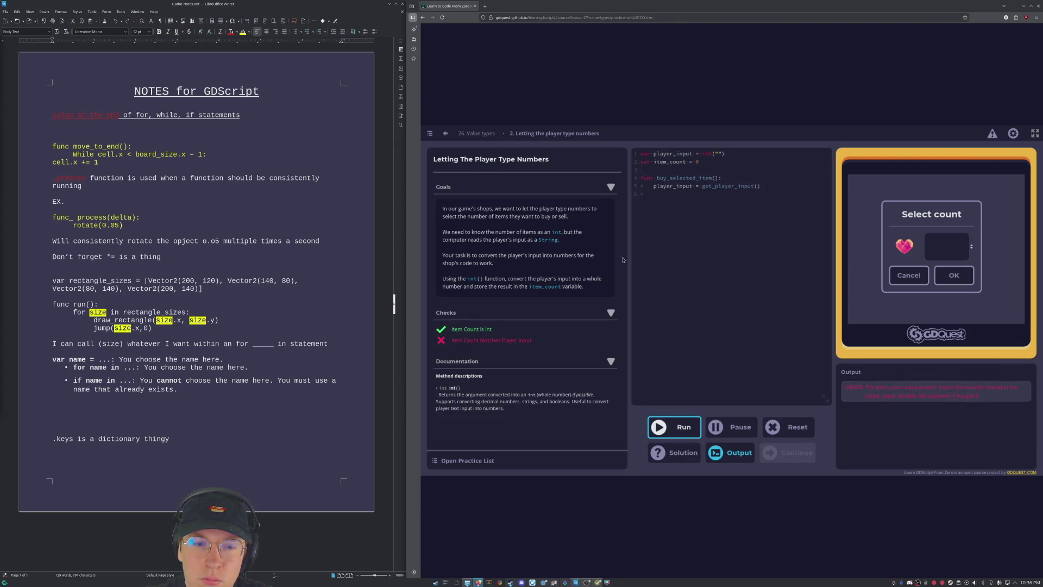
Enter 1 in the Select count field, confirm with OK, and rerun the checks.
{"action": "left_click", "coordinate": [948, 240]}
{"action": "type", "text": "1"}
{"action": "left_click", "coordinate": [961, 273]}
{"action": "left_click", "coordinate": [671, 430]}
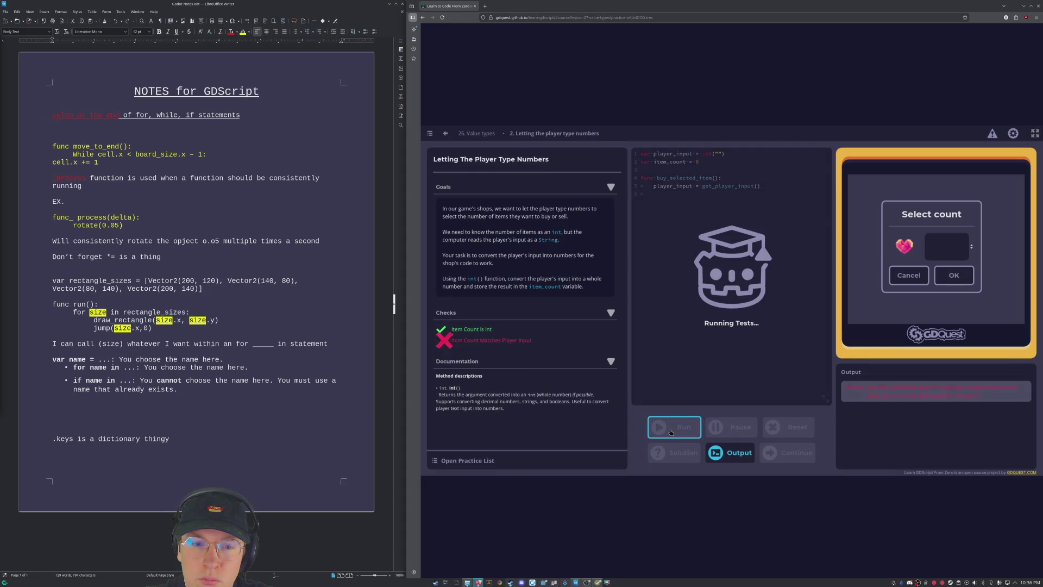
{"action": "left_click", "coordinate": [712, 154]}
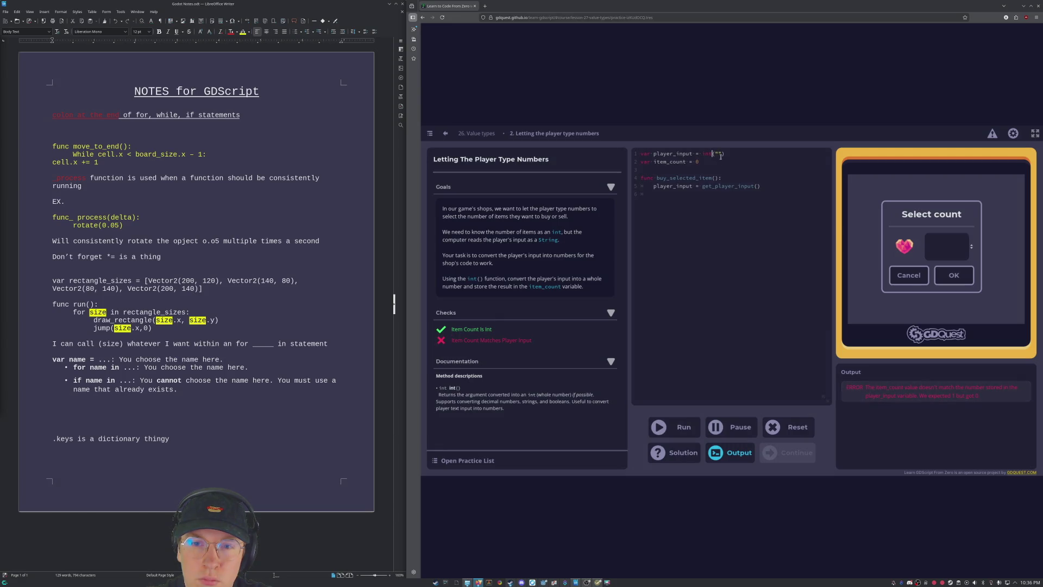
Rewrite line 2's value as int(player_input) and rerun the practice checks.
{"action": "key", "text": "BackSpace"}
{"action": "key", "text": "BackSpace"}
{"action": "key", "text": "BackSpace"}
{"action": "key", "text": "End"}
{"action": "key", "text": "BackSpace"}
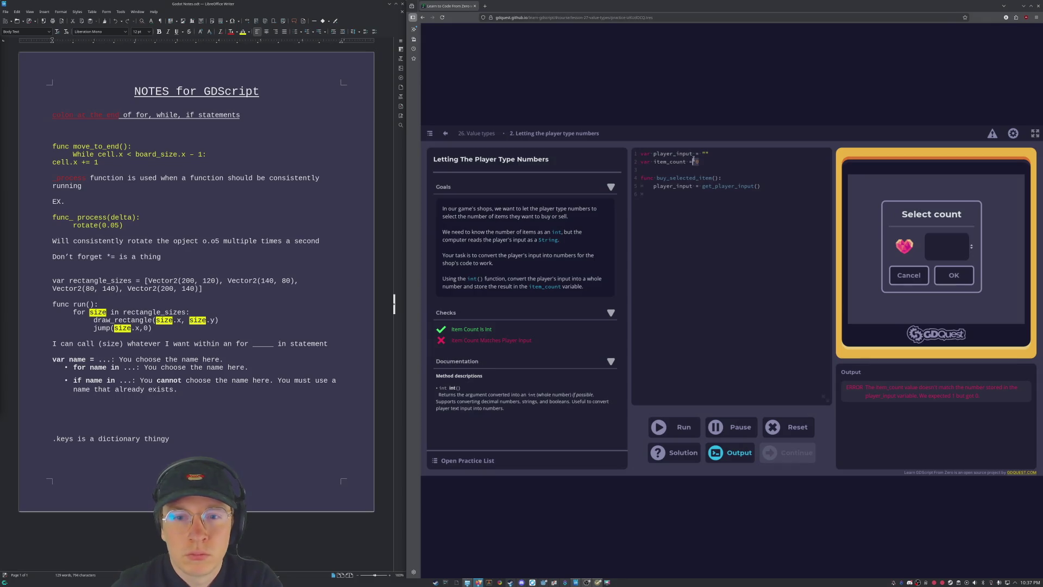
{"action": "type", "text": "player_input"}
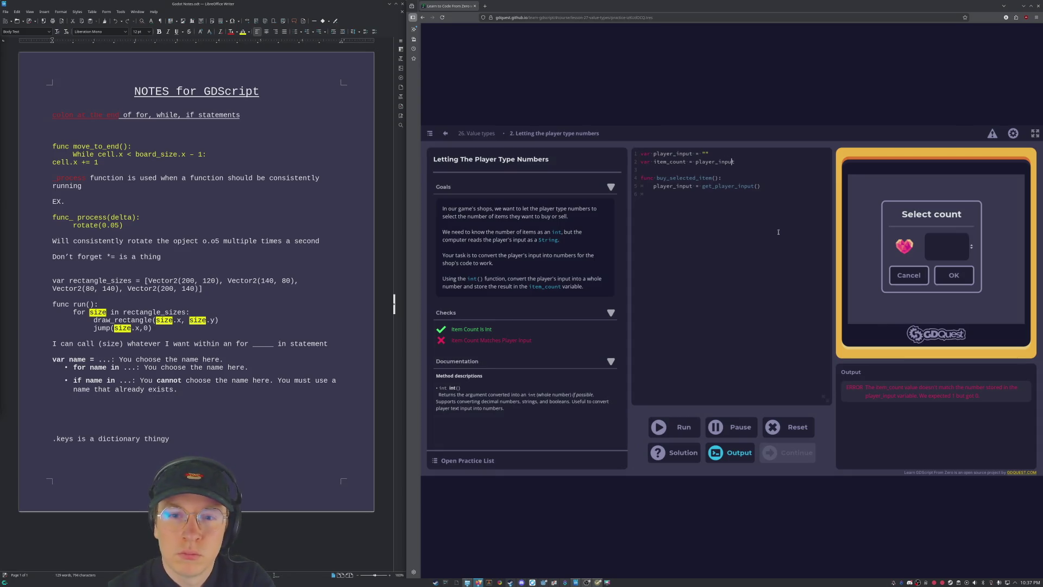
{"action": "key", "text": "Left"}
{"action": "type", "text": "int("}
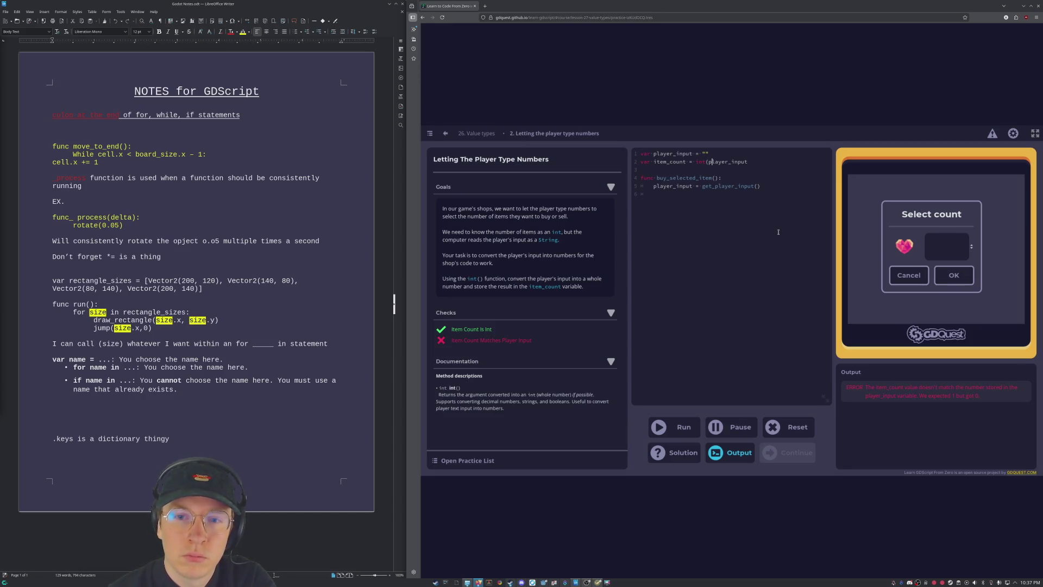
{"action": "type", "text": ")"}
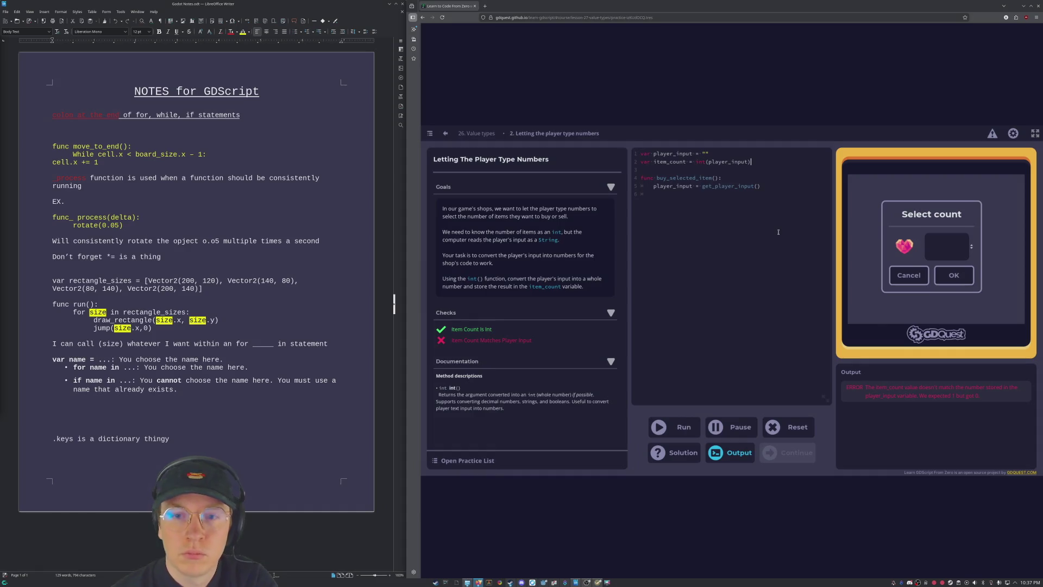
{"action": "left_click", "coordinate": [682, 433]}
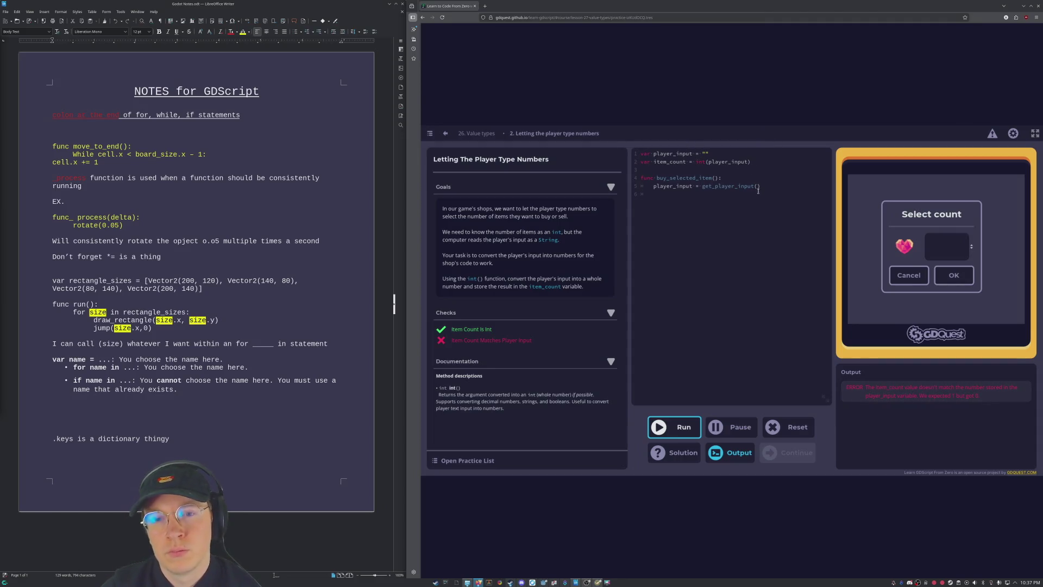
Undo line 2 back to item_count = 0 and return to the Value types lesson.
{"action": "left_click", "coordinate": [691, 194]}
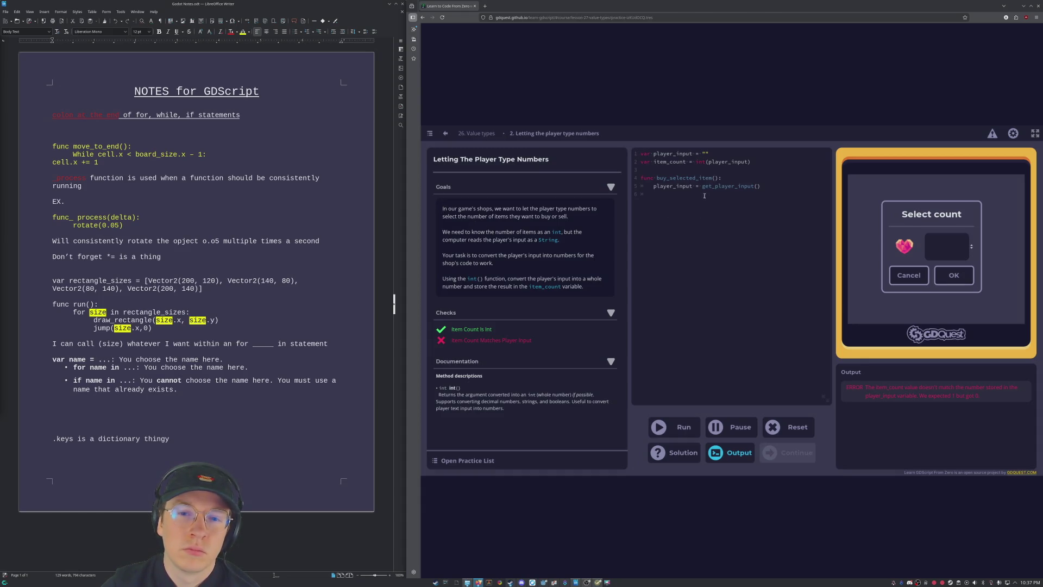
{"action": "key", "text": "ctrl+BackSpace"}
{"action": "key", "text": "ctrl+BackSpace"}
{"action": "type", "text": "p"}
{"action": "key", "text": "ctrl+z"}
{"action": "left_click", "coordinate": [473, 134]}
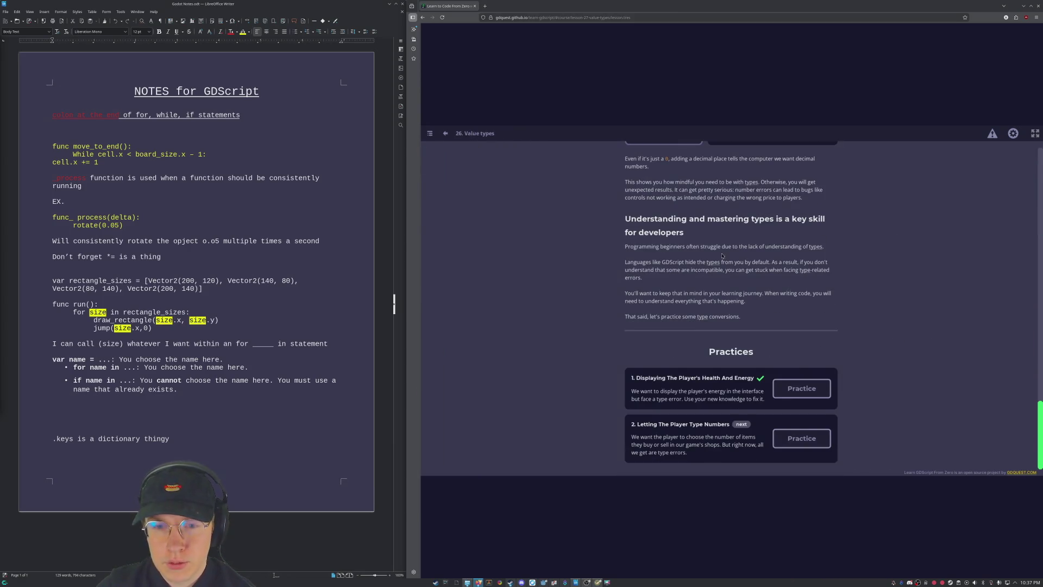
Scroll through the Value types lesson to review the string-to-number conversion section.
{"action": "scroll", "coordinate": [722, 255], "scroll_direction": "up", "scroll_amount": 3}
{"action": "scroll", "coordinate": [755, 261], "scroll_direction": "up", "scroll_amount": 5}
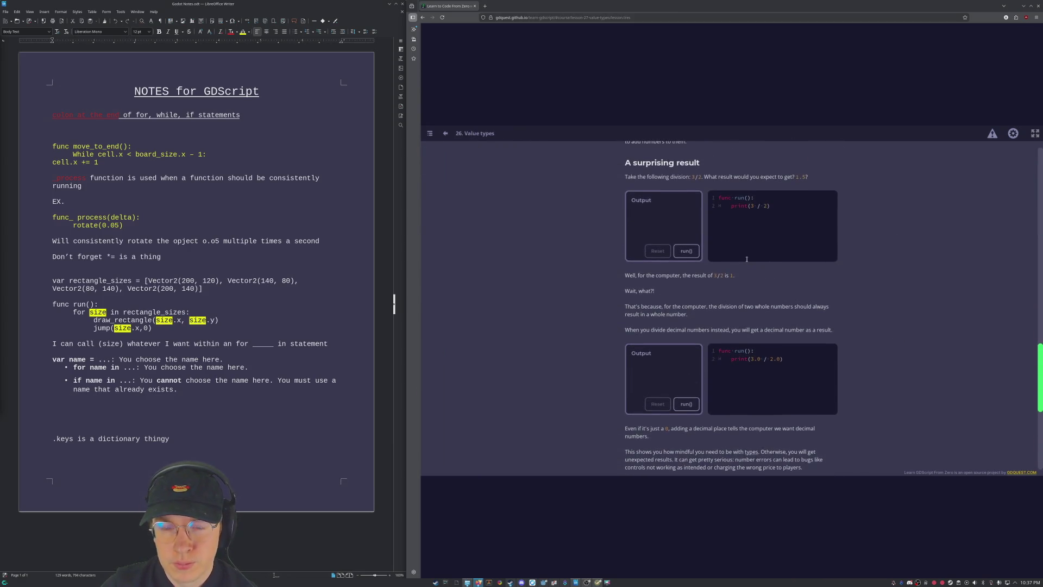
{"action": "scroll", "coordinate": [748, 259], "scroll_direction": "up", "scroll_amount": 2}
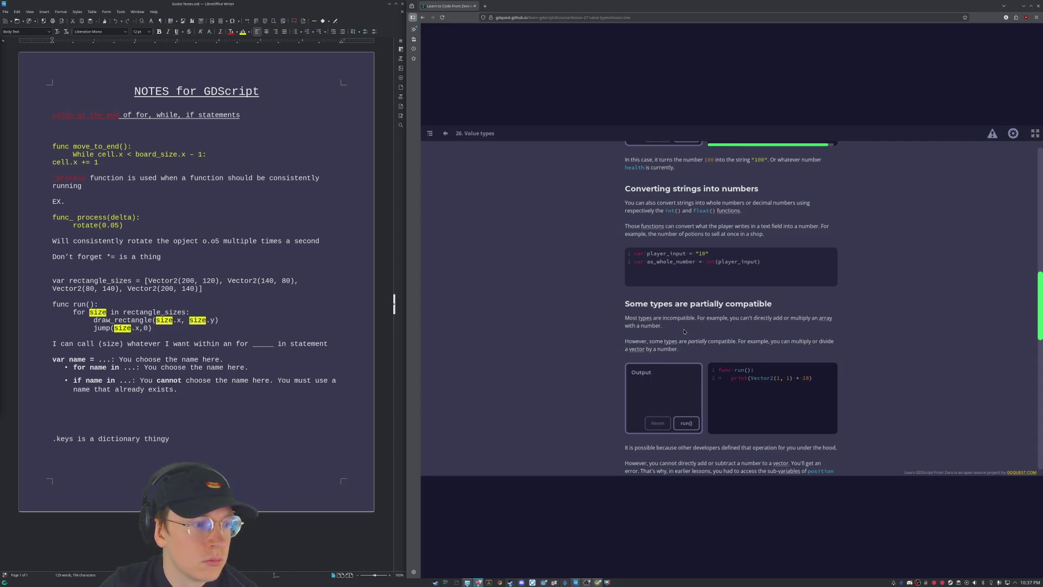
{"action": "scroll", "coordinate": [679, 330], "scroll_direction": "down", "scroll_amount": 2}
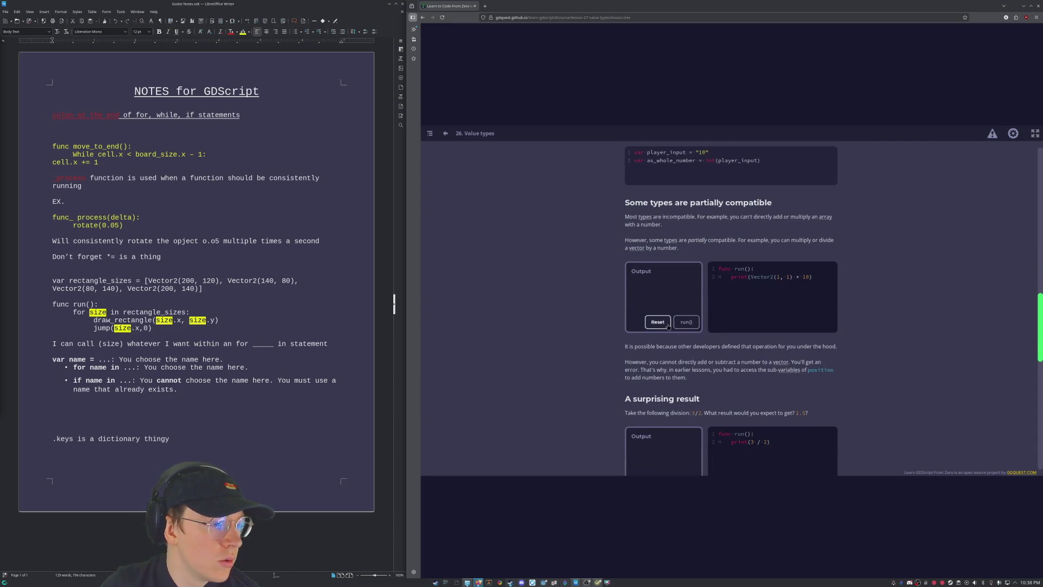
{"action": "scroll", "coordinate": [709, 299], "scroll_direction": "down", "scroll_amount": 5}
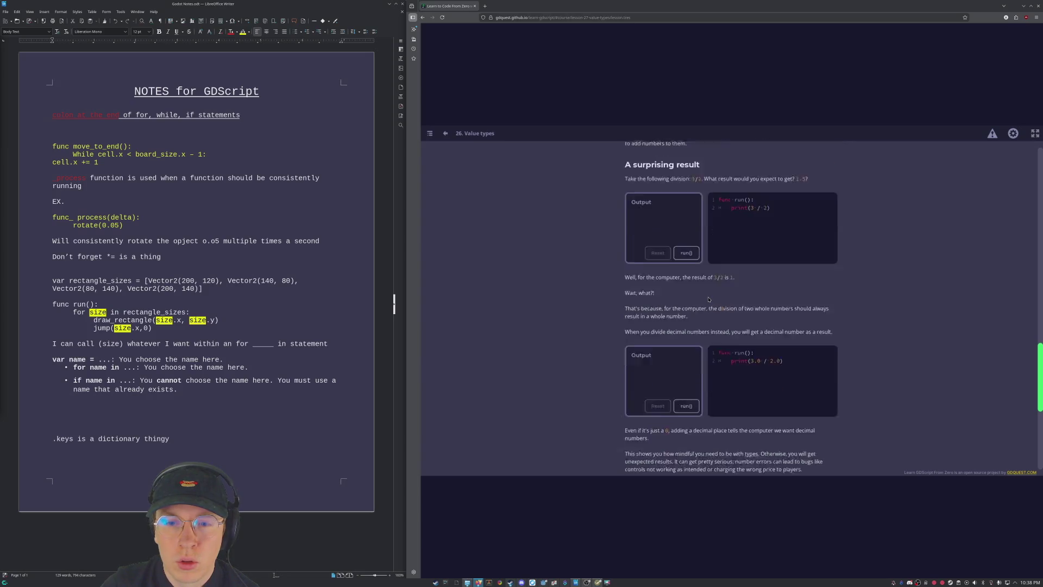
{"action": "scroll", "coordinate": [709, 299], "scroll_direction": "down", "scroll_amount": 6}
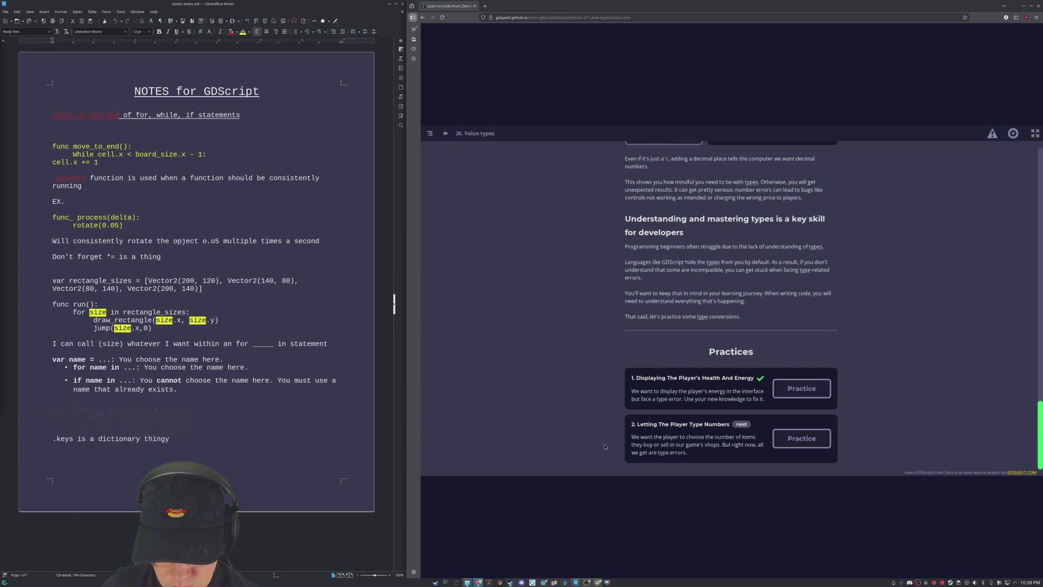
{"action": "scroll", "coordinate": [721, 417], "scroll_direction": "up", "scroll_amount": 2}
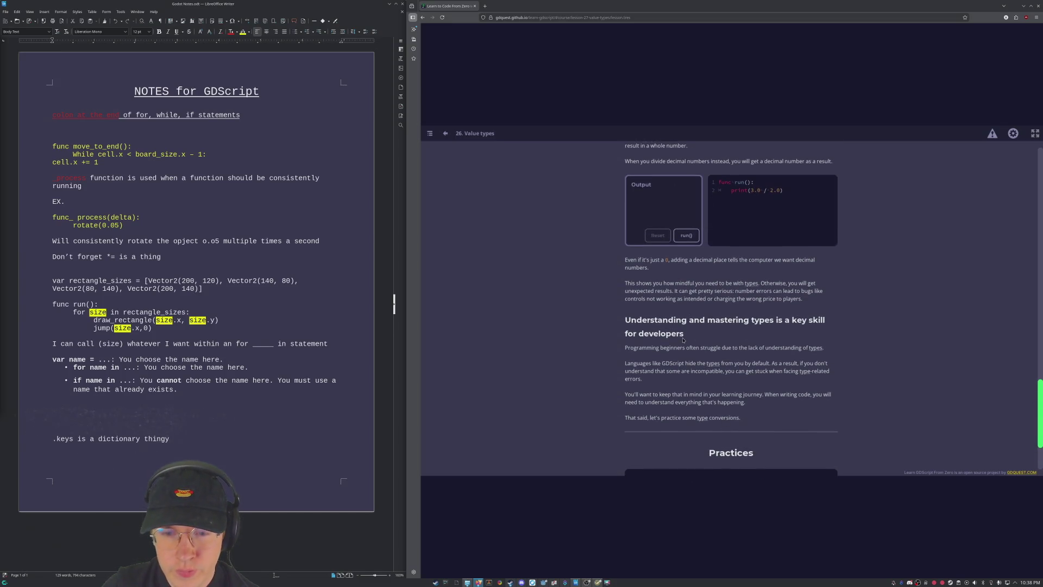
{"action": "scroll", "coordinate": [684, 342], "scroll_direction": "up", "scroll_amount": 5}
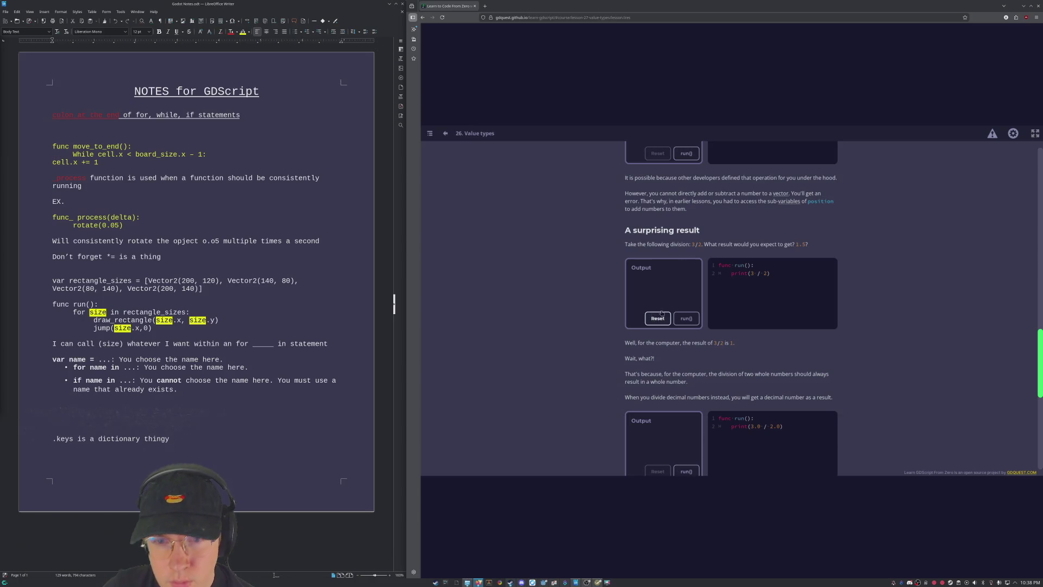
{"action": "scroll", "coordinate": [668, 305], "scroll_direction": "up", "scroll_amount": 3}
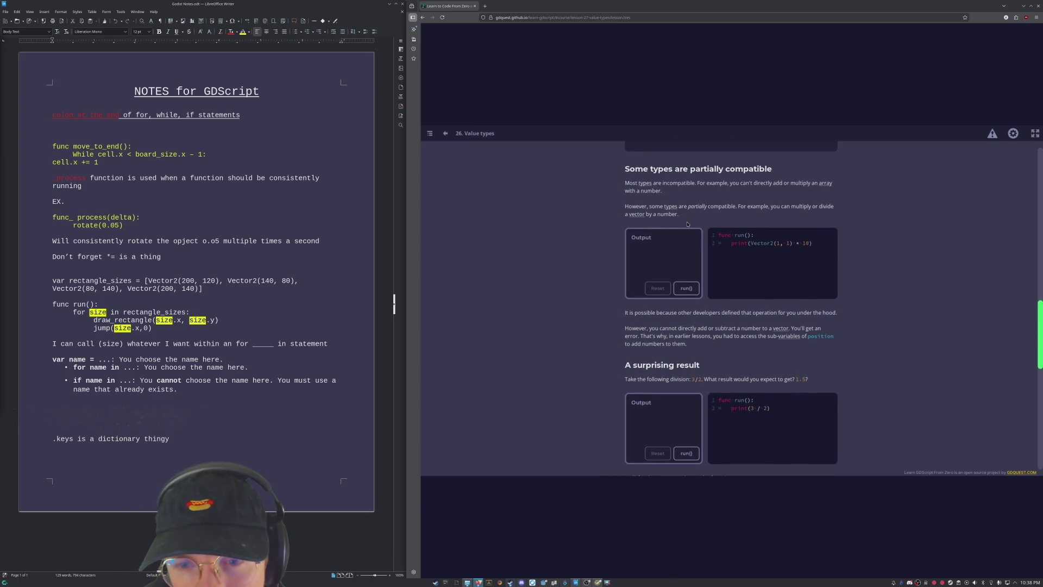
{"action": "scroll", "coordinate": [687, 223], "scroll_direction": "up", "scroll_amount": 1}
{"action": "scroll", "coordinate": [679, 212], "scroll_direction": "up", "scroll_amount": 1}
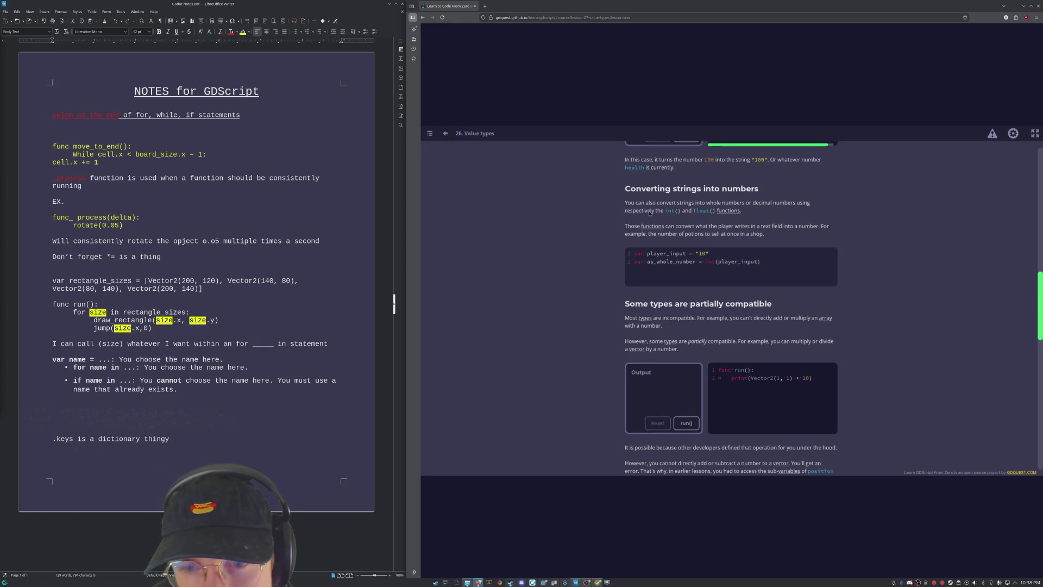
{"action": "scroll", "coordinate": [651, 207], "scroll_direction": "up", "scroll_amount": 1}
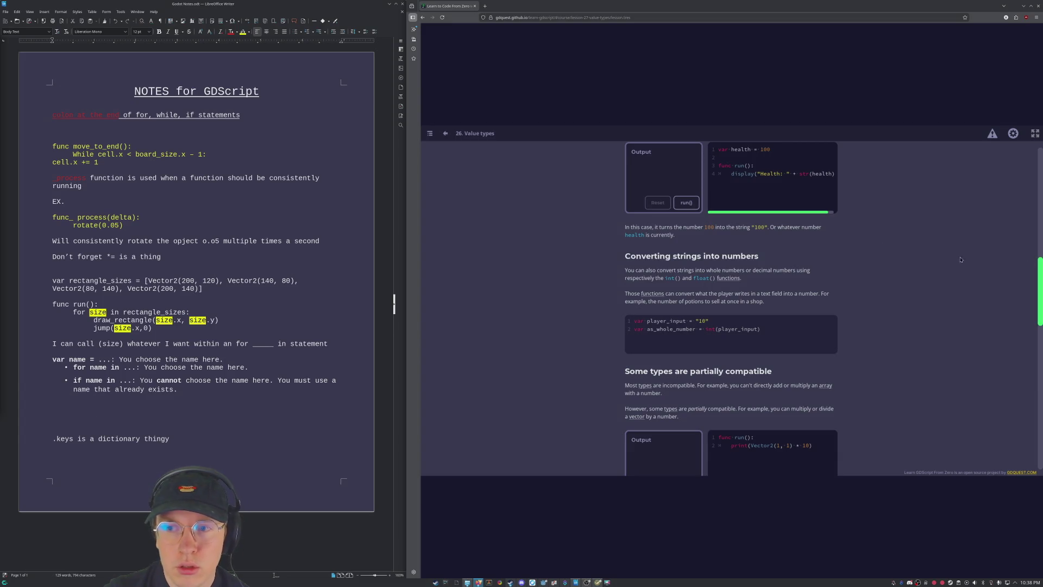
{"action": "scroll", "coordinate": [708, 306], "scroll_direction": "down", "scroll_amount": 5}
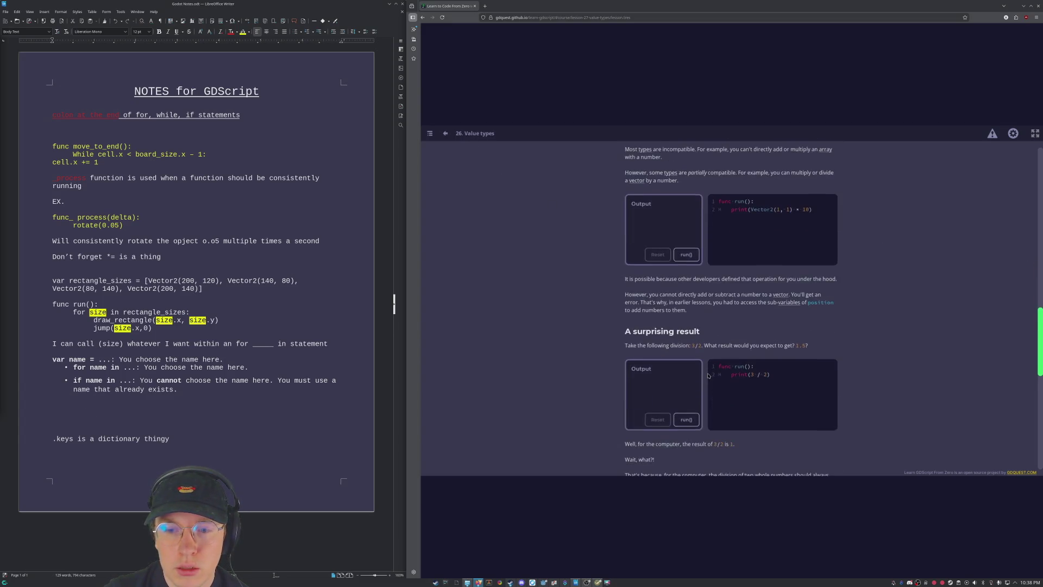
{"action": "scroll", "coordinate": [708, 306], "scroll_direction": "up", "scroll_amount": 3}
Highlight the as_whole_number example, then reopen the Letting The Player Type Numbers practice.
{"action": "left_click_drag", "start_coordinate": [763, 227], "coordinate": [635, 227]}
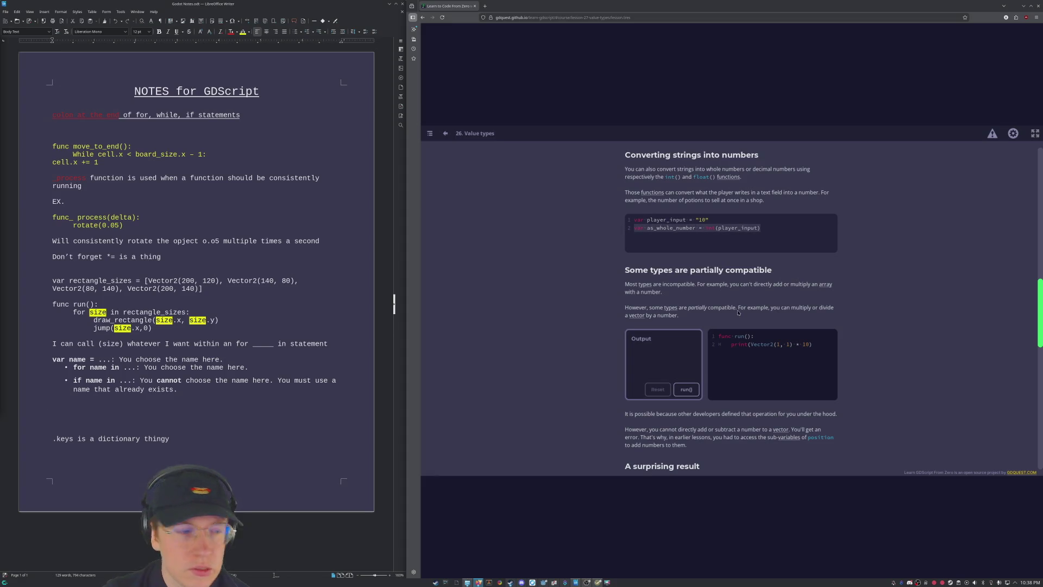
{"action": "scroll", "coordinate": [738, 313], "scroll_direction": "down", "scroll_amount": 8}
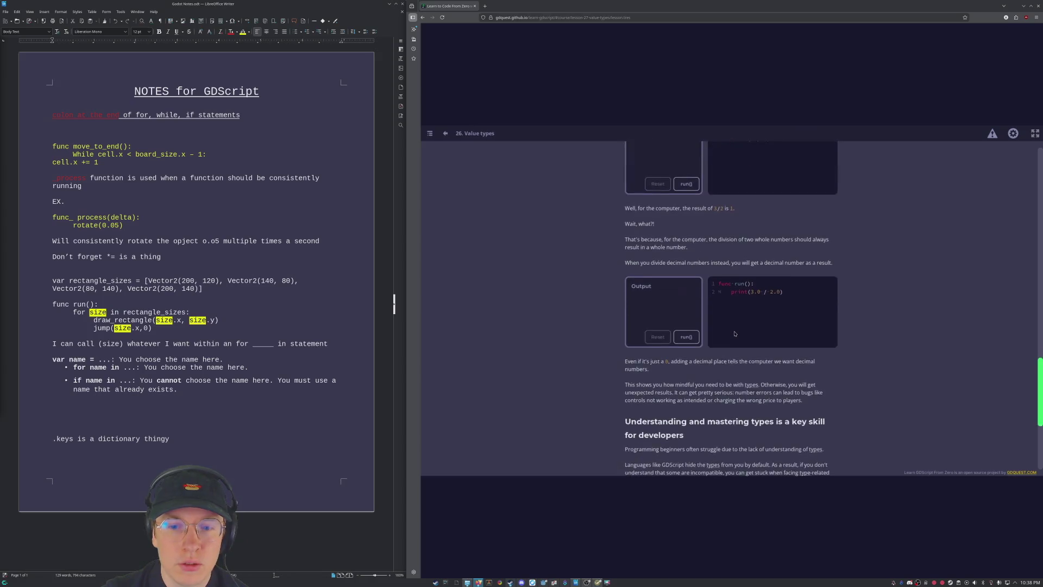
{"action": "scroll", "coordinate": [734, 333], "scroll_direction": "down", "scroll_amount": 5}
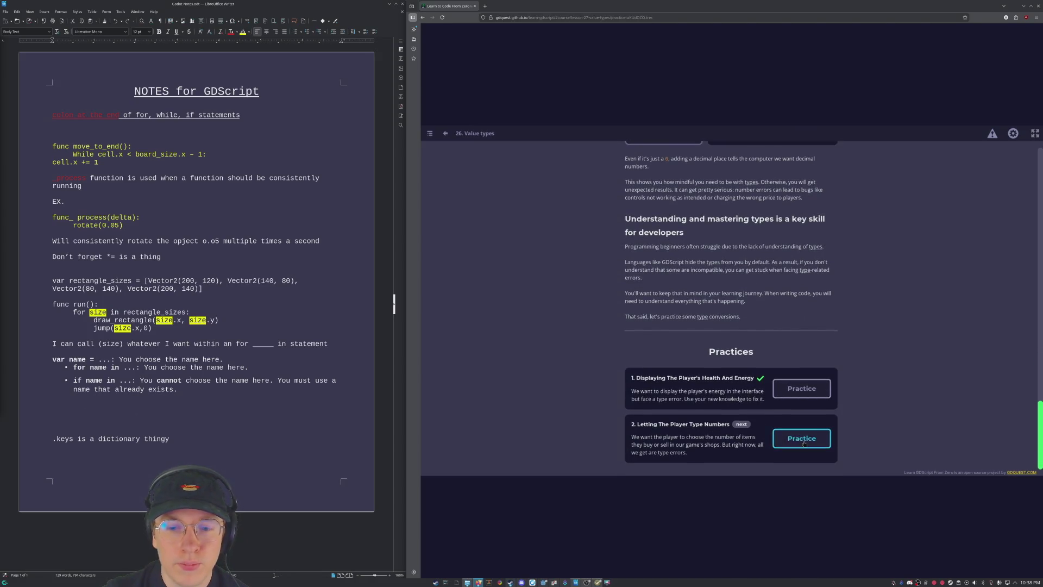
{"action": "left_click", "coordinate": [803, 441]}
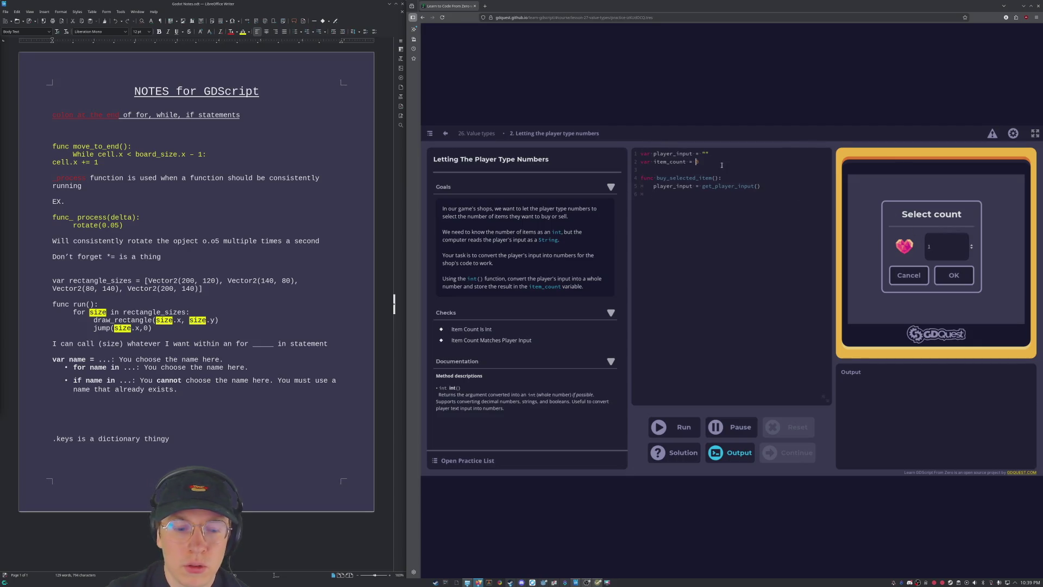
Set item_count to int(player_input), run the tests with a count of 1, and rerun them.
{"action": "type", "text": "int"}
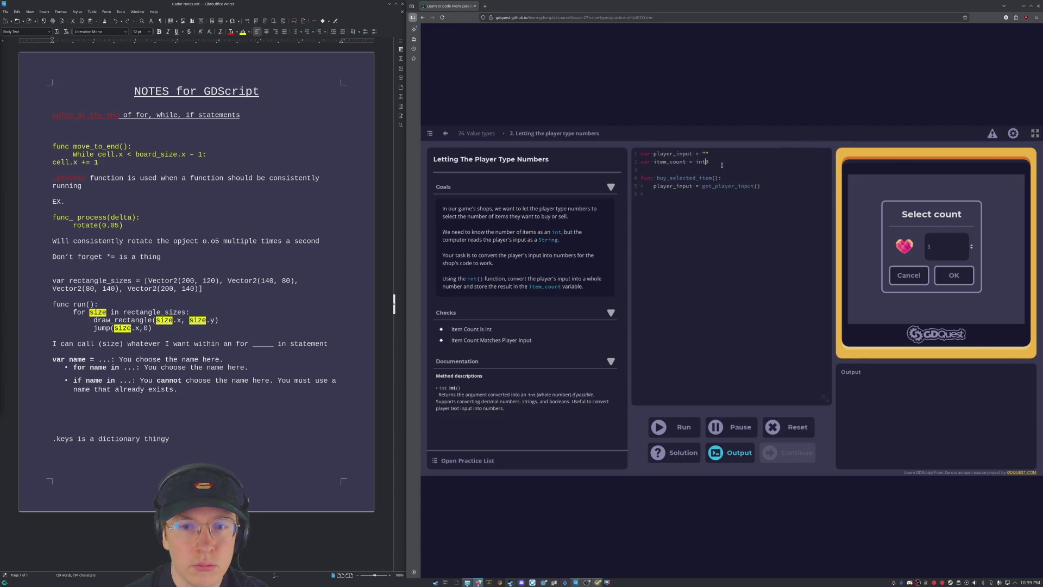
{"action": "type", "text": "("}
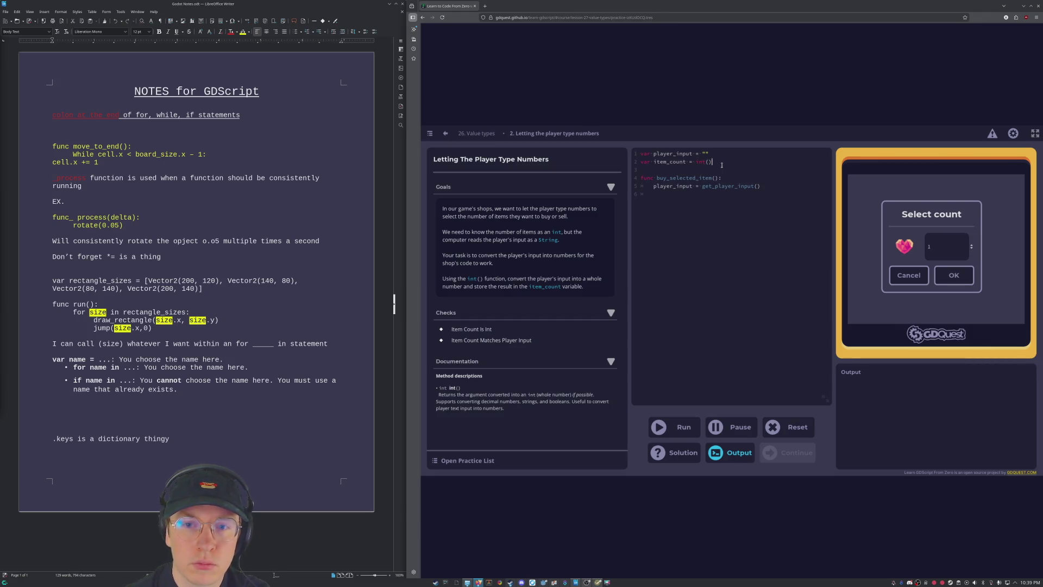
{"action": "type", "text": "player_input"}
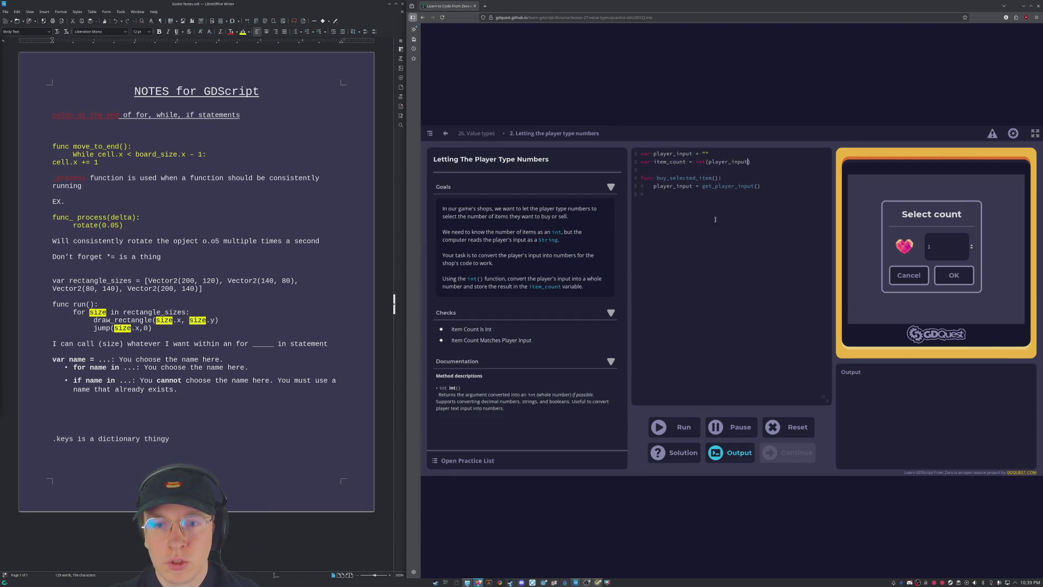
{"action": "left_click", "coordinate": [680, 428]}
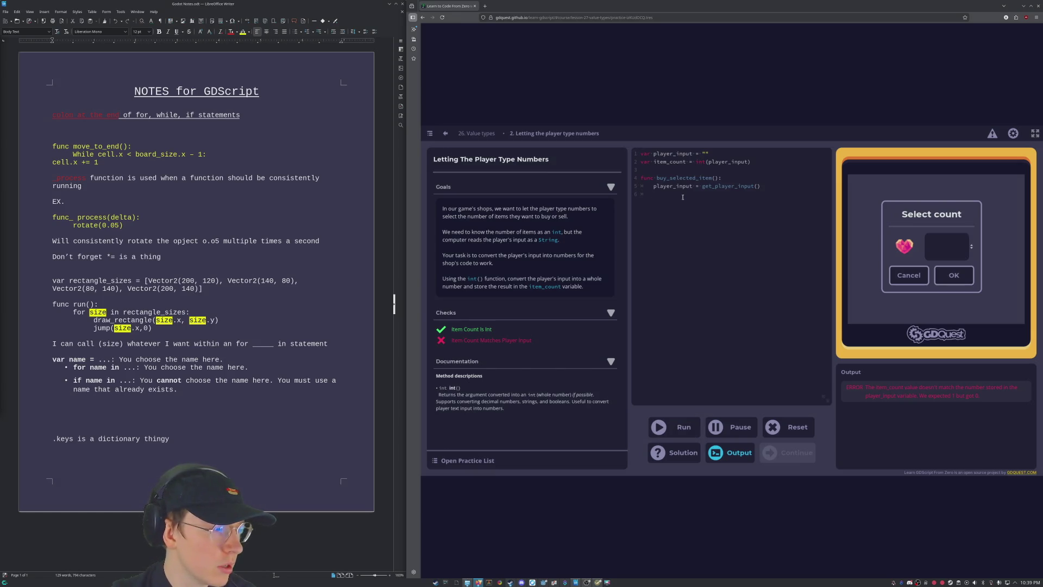
{"action": "left_click", "coordinate": [938, 254]}
{"action": "type", "text": "1"}
{"action": "left_click", "coordinate": [945, 287]}
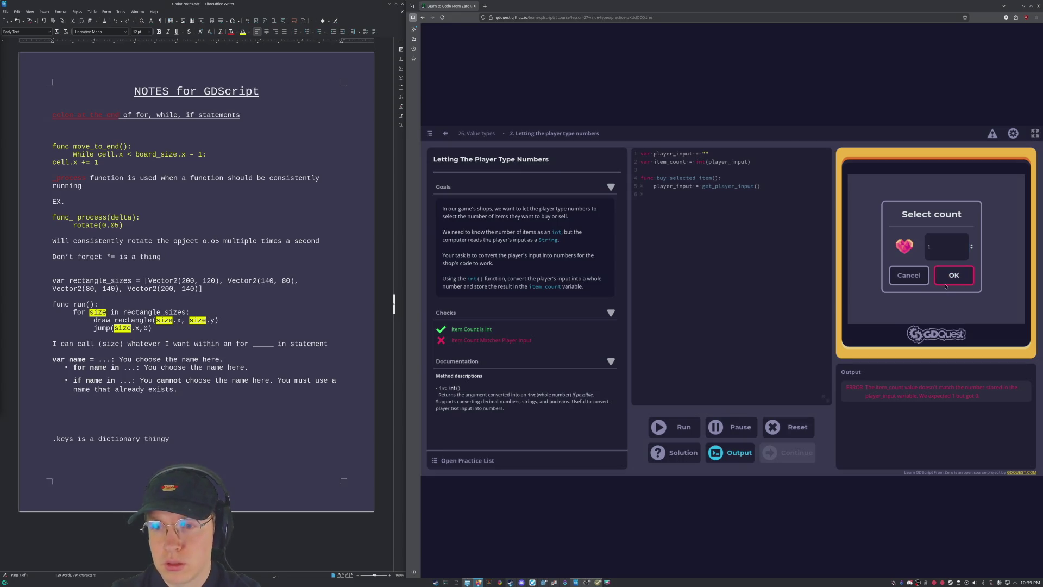
{"action": "left_click", "coordinate": [693, 425]}
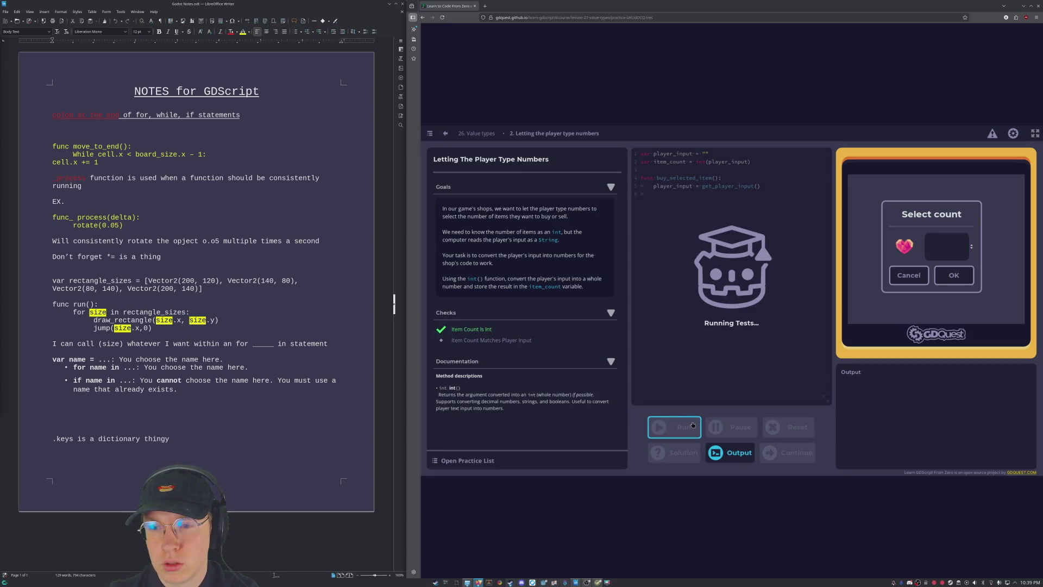
Put 20 inside player_input's quotes and run the practice checks.
{"action": "left_click", "coordinate": [705, 153]}
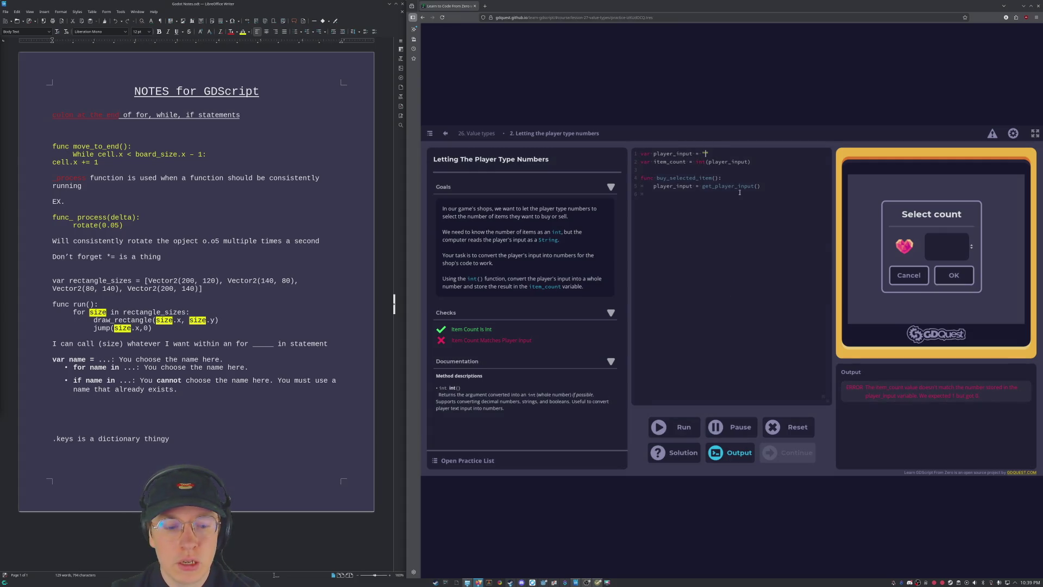
{"action": "type", "text": "20"}
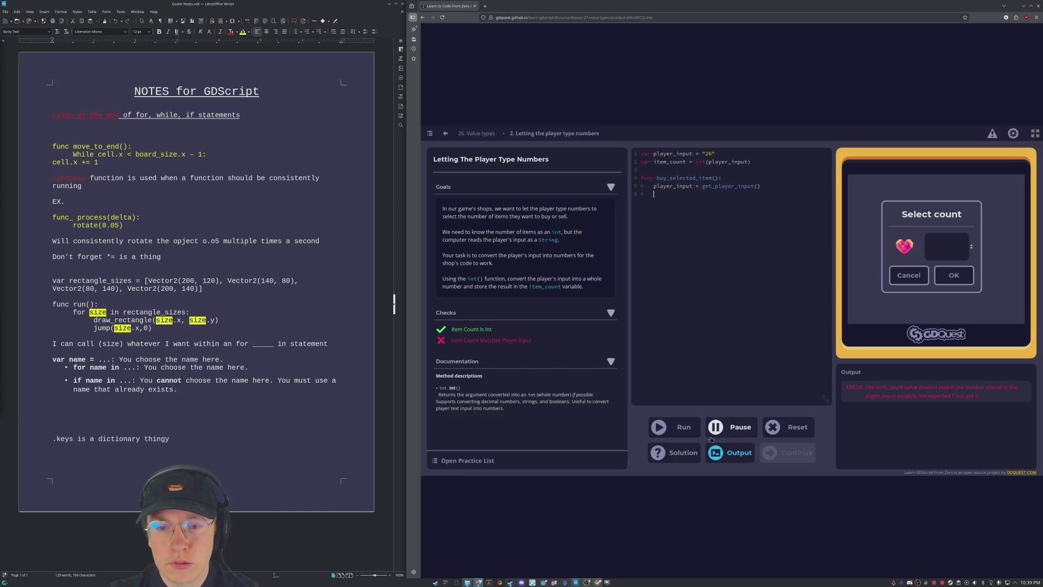
{"action": "left_click", "coordinate": [680, 433]}
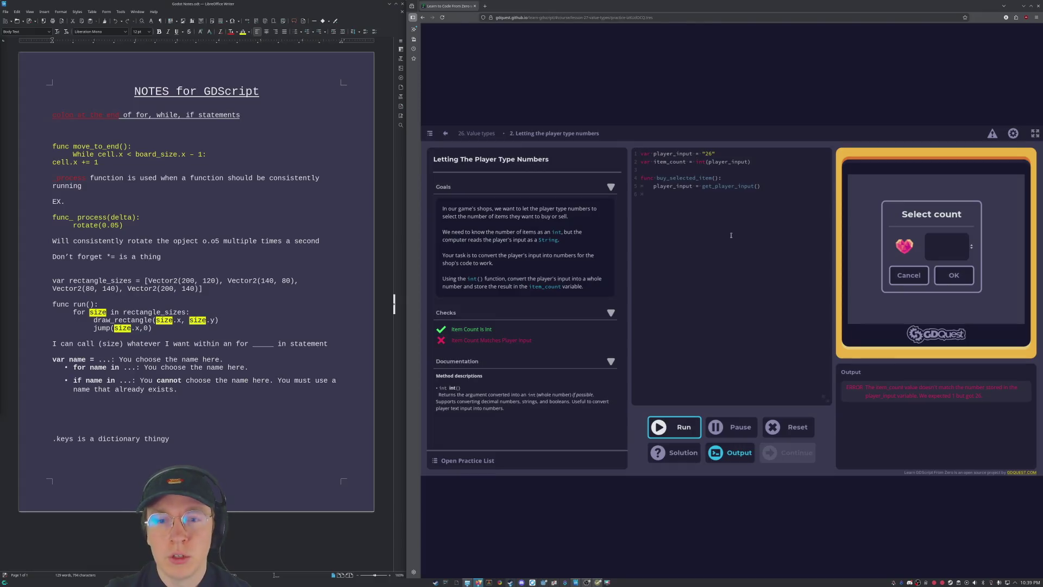
Test line 5 without get_ and (), restore get_player_input(), then view the suggested solution.
{"action": "left_click", "coordinate": [716, 188]}
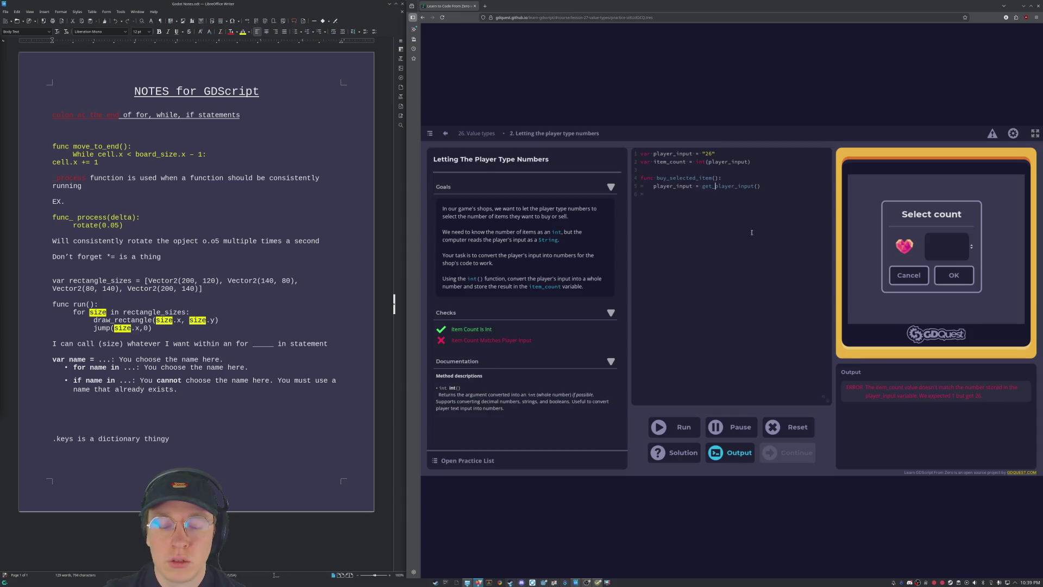
{"action": "key", "text": "BackSpace"}
{"action": "key", "text": "BackSpace"}
{"action": "key", "text": "BackSpace"}
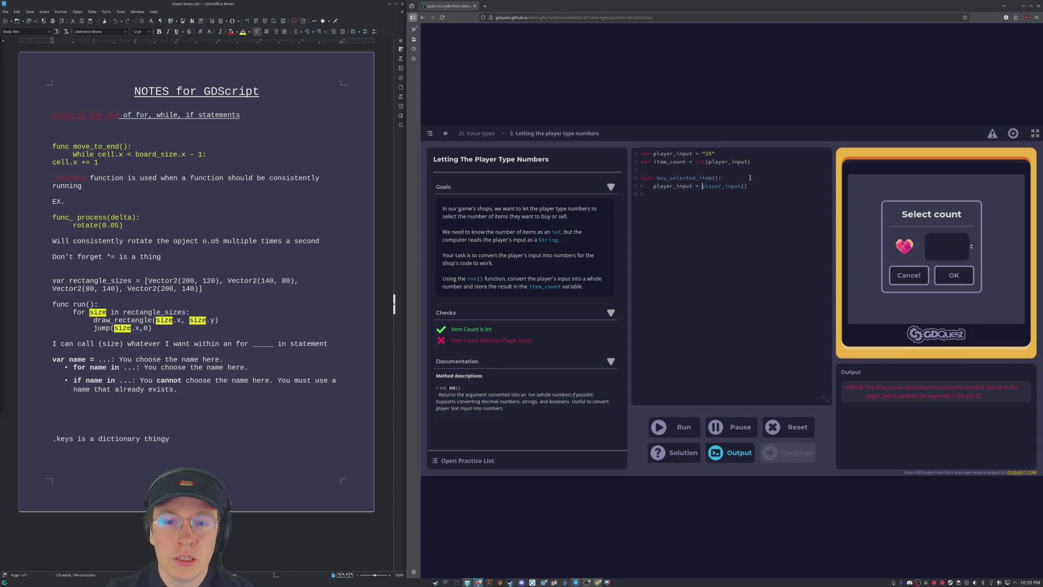
{"action": "key", "text": "BackSpace"}
{"action": "key", "text": "BackSpace"}
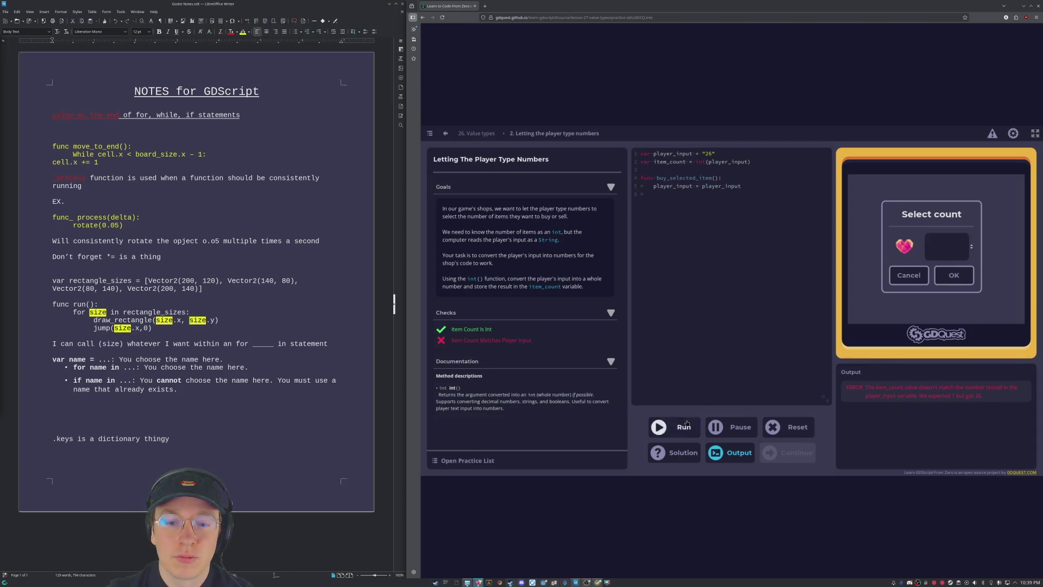
{"action": "left_click", "coordinate": [687, 423]}
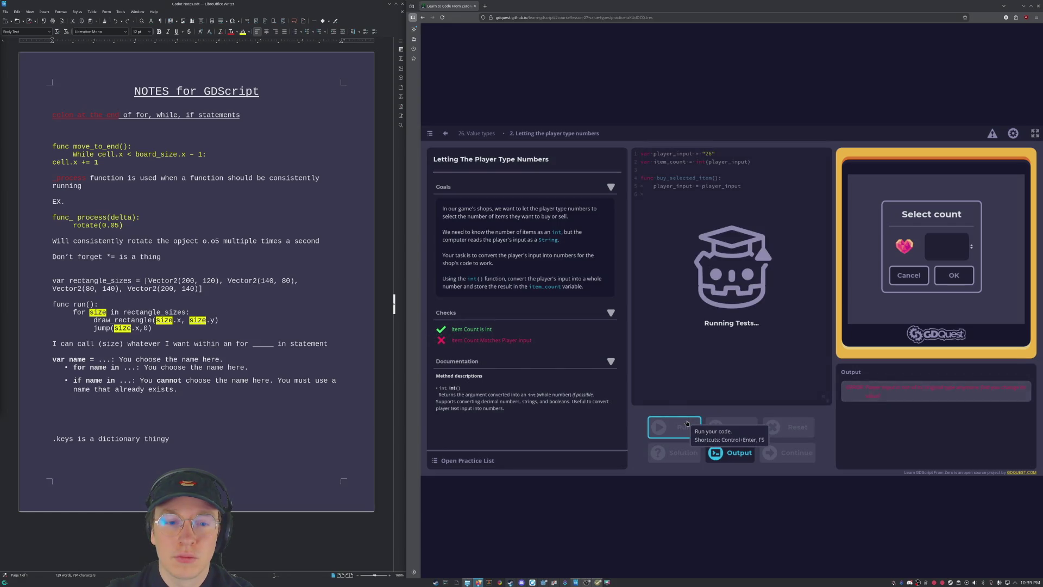
{"action": "left_click", "coordinate": [716, 219]}
{"action": "type", "text": "()"}
{"action": "key", "text": "ctrl+Left"}
{"action": "key", "text": "ctrl+Left"}
{"action": "type", "text": "get_"}
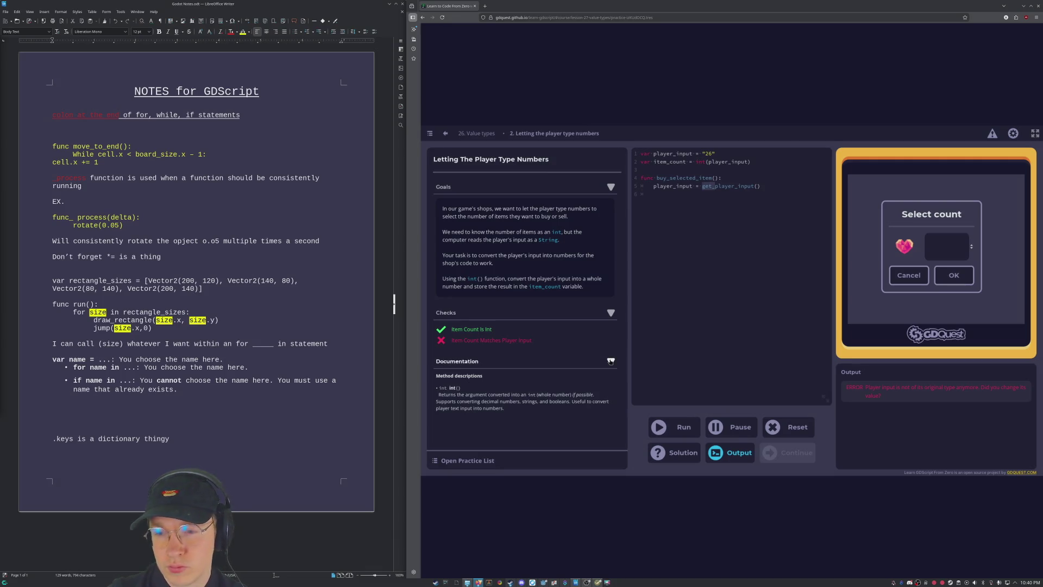
{"action": "left_click", "coordinate": [677, 455]}
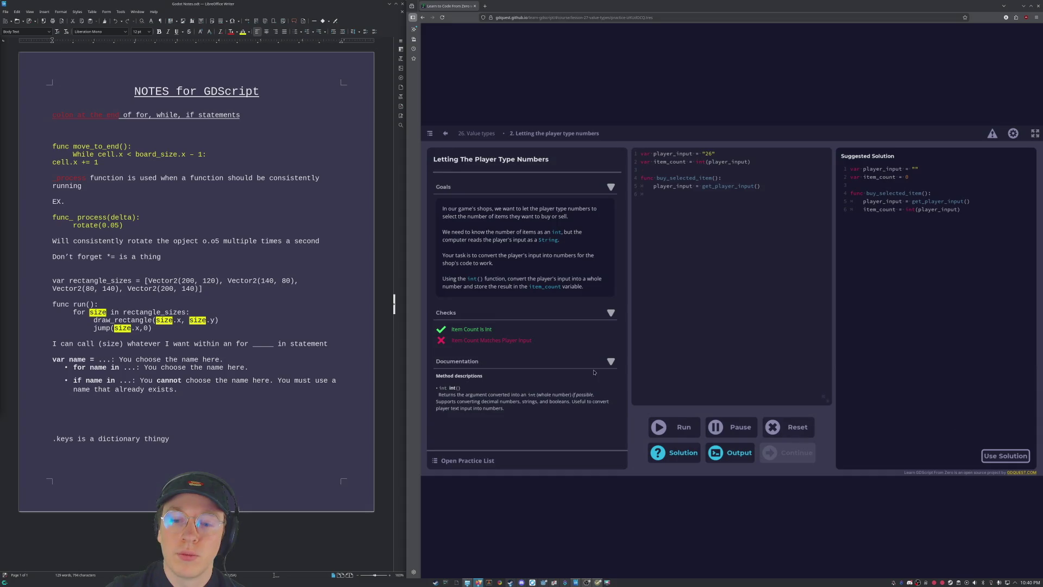
{"action": "left_click", "coordinate": [673, 452]}
{"action": "left_click", "coordinate": [727, 197]}
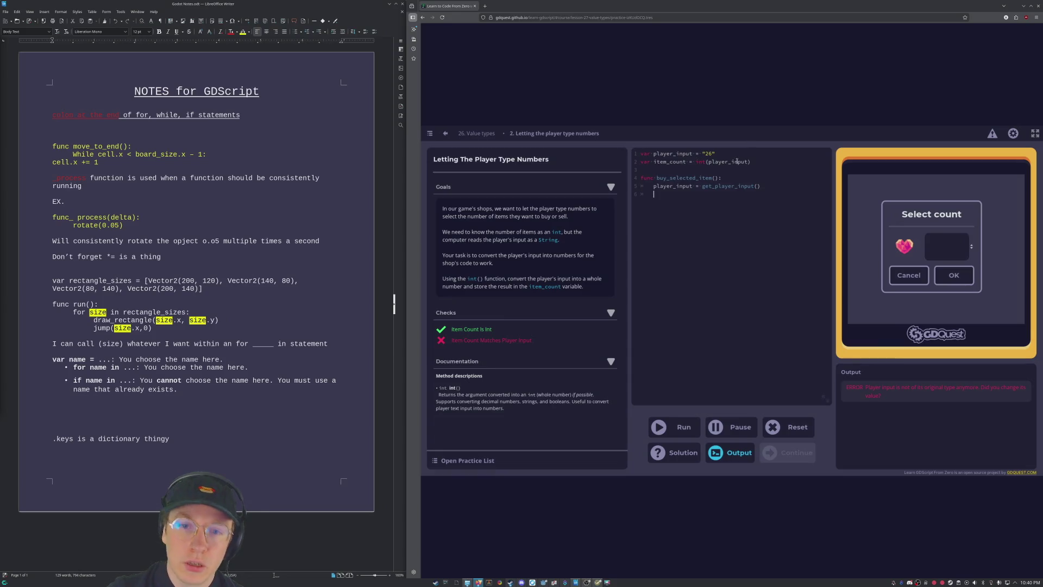
Reset item_count to 0, clear the 20, add item_count = int(player_input) in buy_selected_item, and run.
{"action": "left_click_drag", "start_coordinate": [752, 161], "coordinate": [706, 163]}
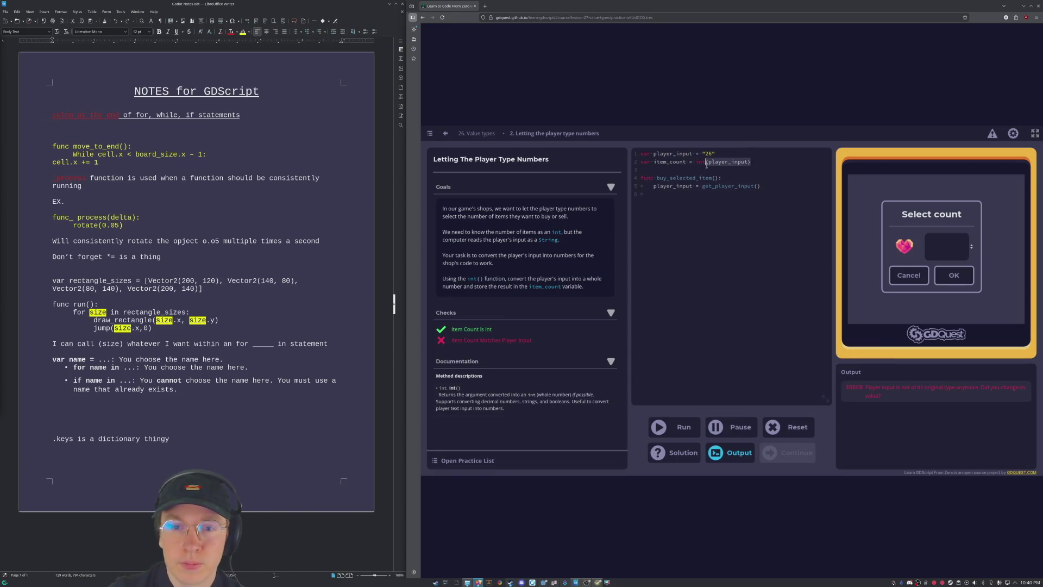
{"action": "key", "text": "BackSpace"}
{"action": "key", "text": "BackSpace"}
{"action": "type", "text": "0"}
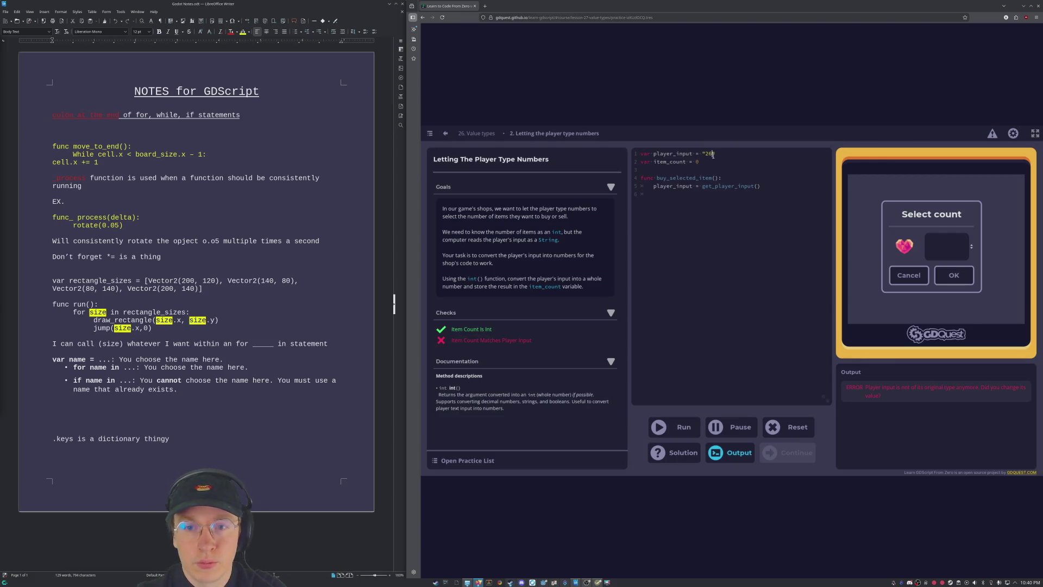
{"action": "key", "text": "BackSpace"}
{"action": "key", "text": "BackSpace"}
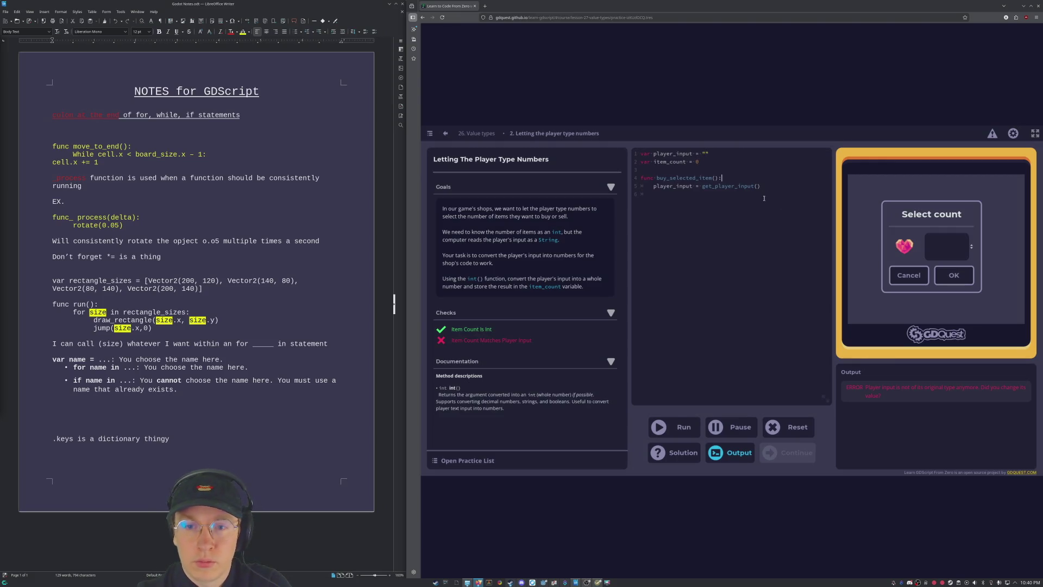
{"action": "type", "text": "item"}
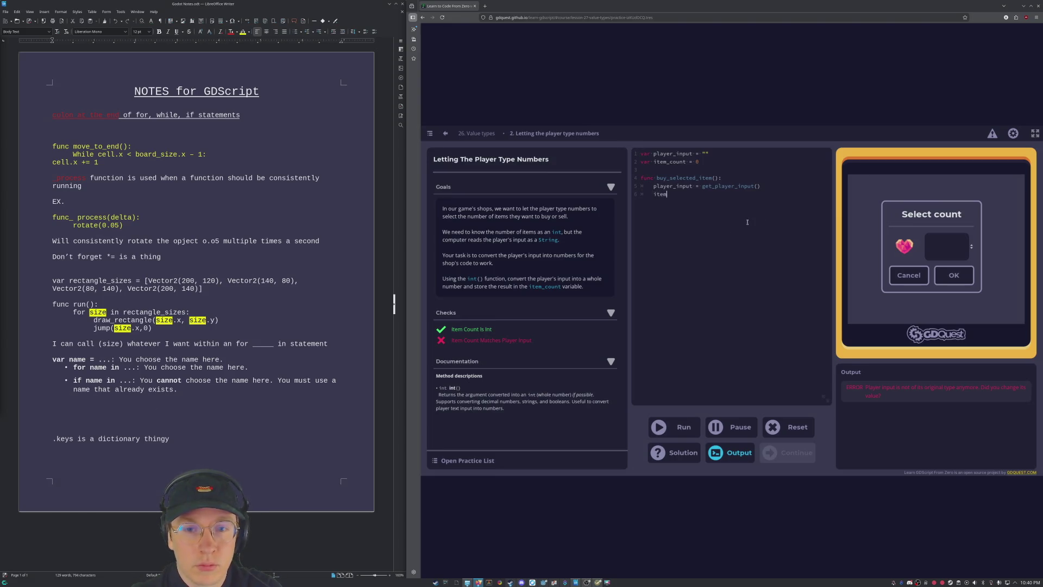
{"action": "type", "text": "_"}
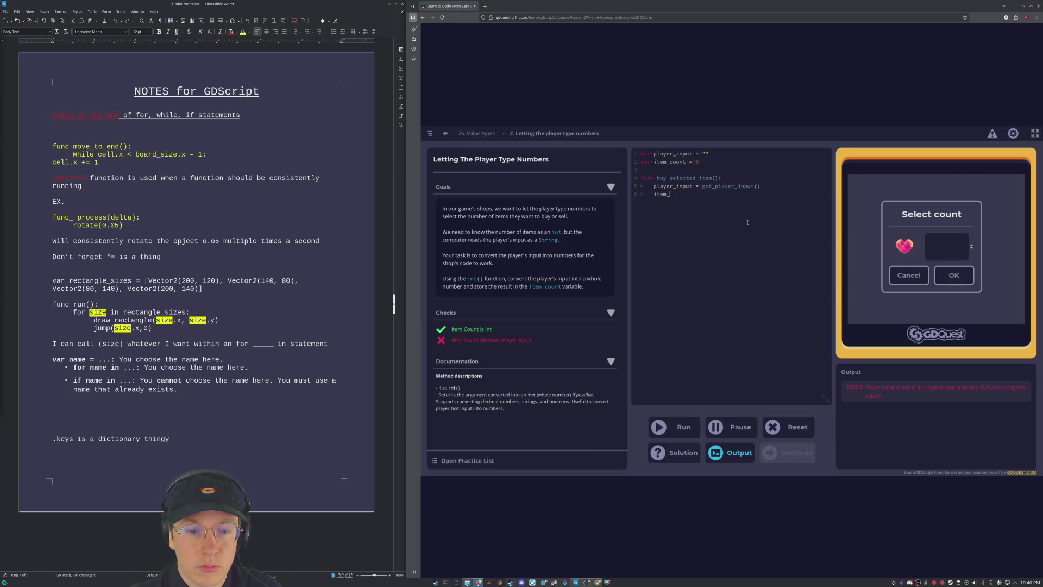
{"action": "type", "text": "count = int(pla"}
{"action": "type", "text": "yer_input"}
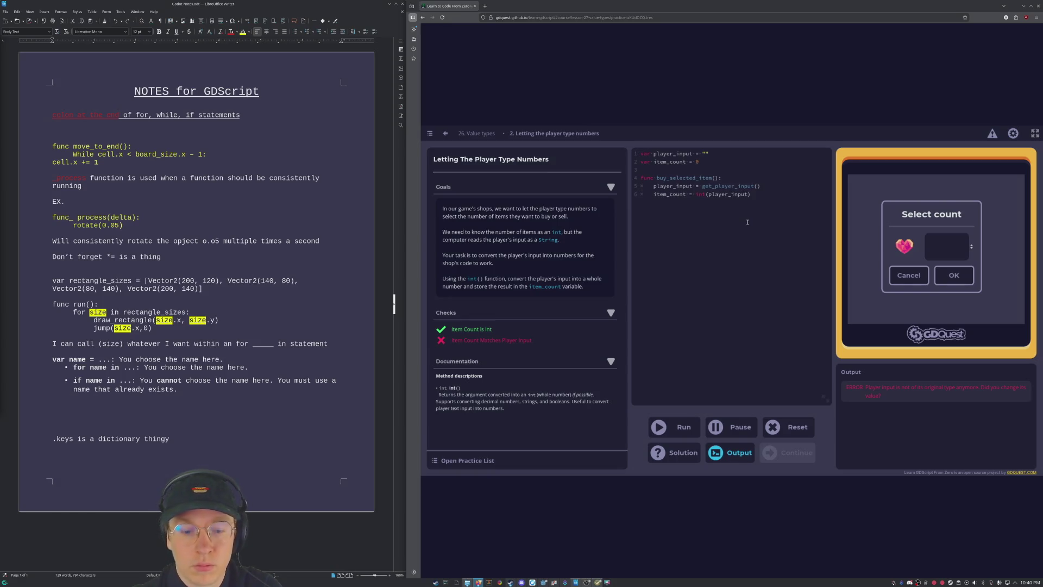
{"action": "left_click", "coordinate": [660, 427]}
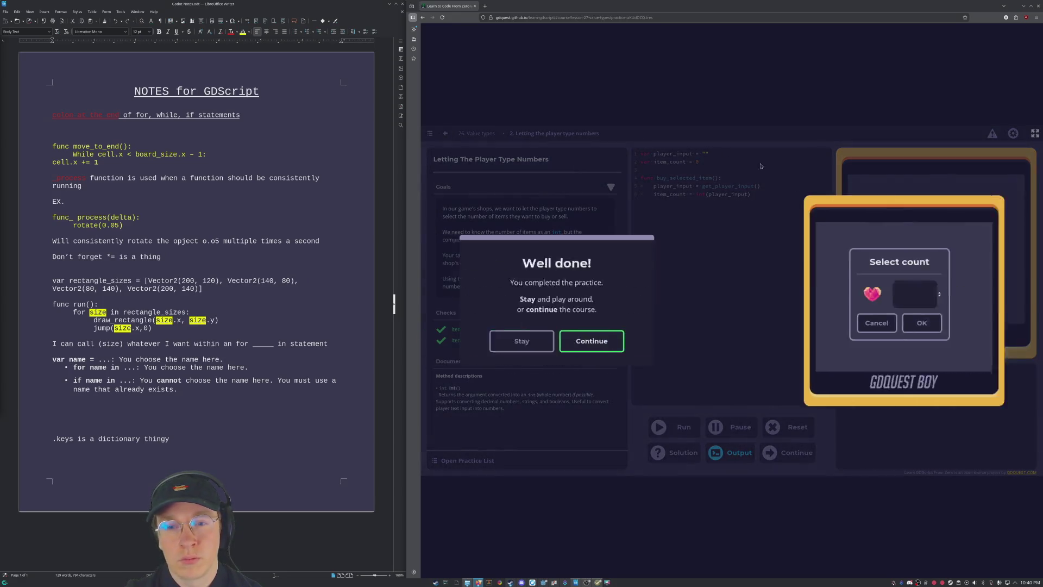
Dismiss the Well done and Lesson complete messages, staying on the practice page with the code.
{"action": "left_click", "coordinate": [679, 345]}
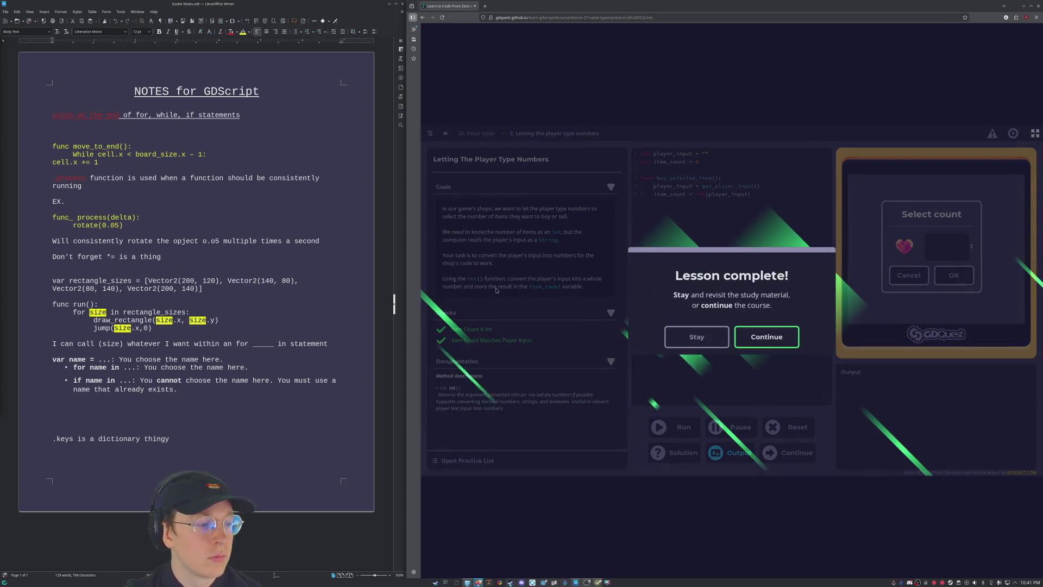
{"action": "left_click", "coordinate": [697, 337]}
{"action": "left_click_drag", "start_coordinate": [763, 202], "coordinate": [595, 154]}
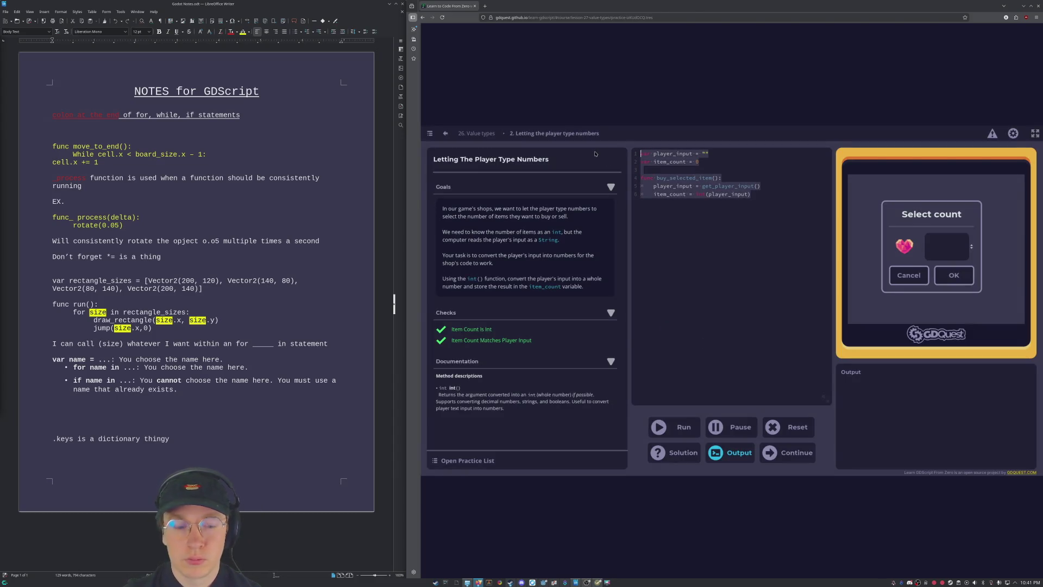
{"action": "left_click", "coordinate": [781, 207]}
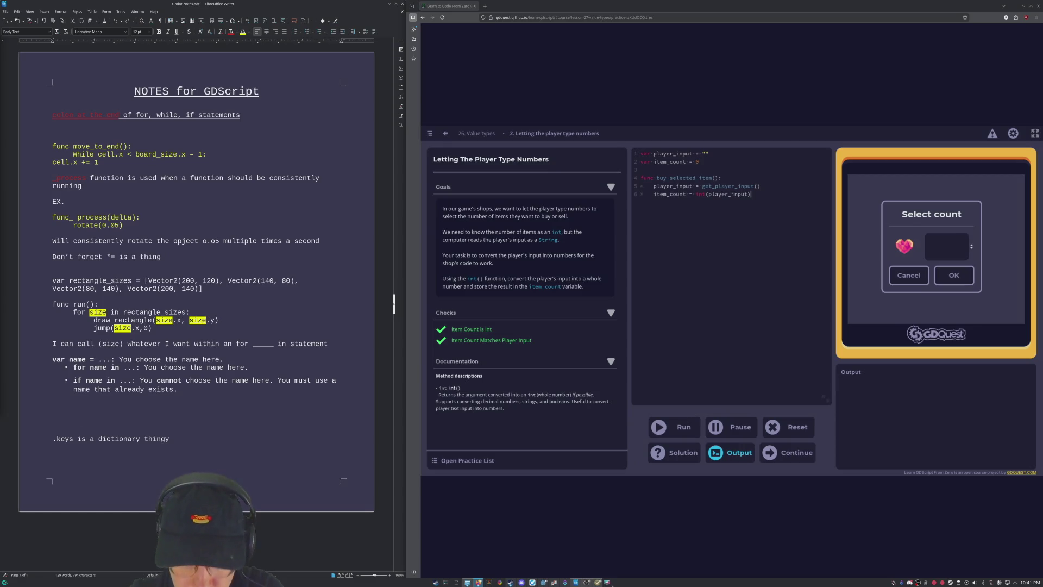
{"action": "left_click", "coordinate": [608, 582]}
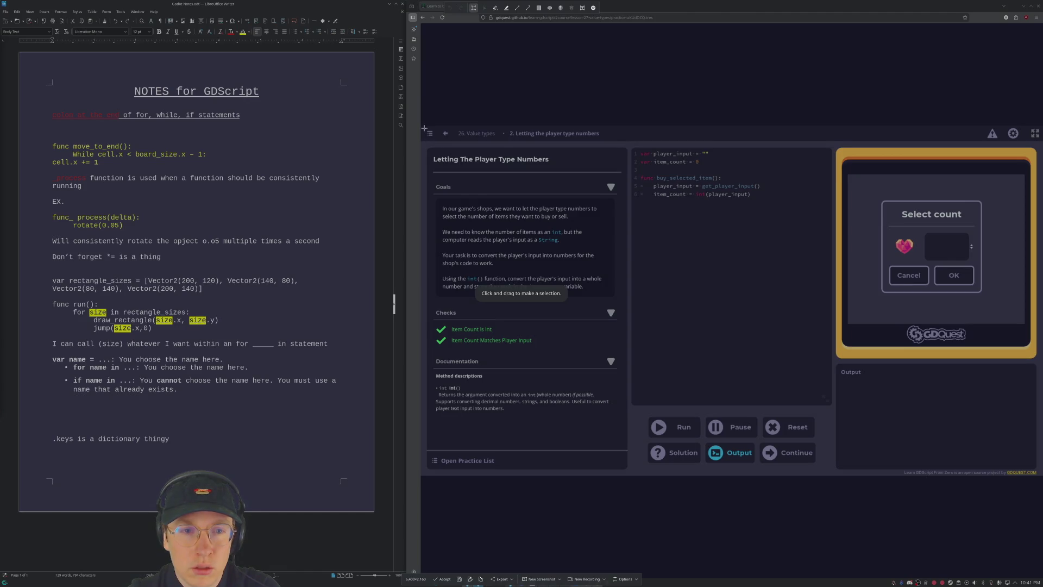
Frame the entire lesson page as the capture region and copy it to the clipboard.
{"action": "mouse_move", "coordinate": [420, 126]}
{"action": "left_mouse_down"}
{"action": "mouse_move", "coordinate": [700, 380]}
{"action": "mouse_move", "coordinate": [989, 438]}
{"action": "mouse_move", "coordinate": [1041, 476]}
{"action": "left_mouse_up"}
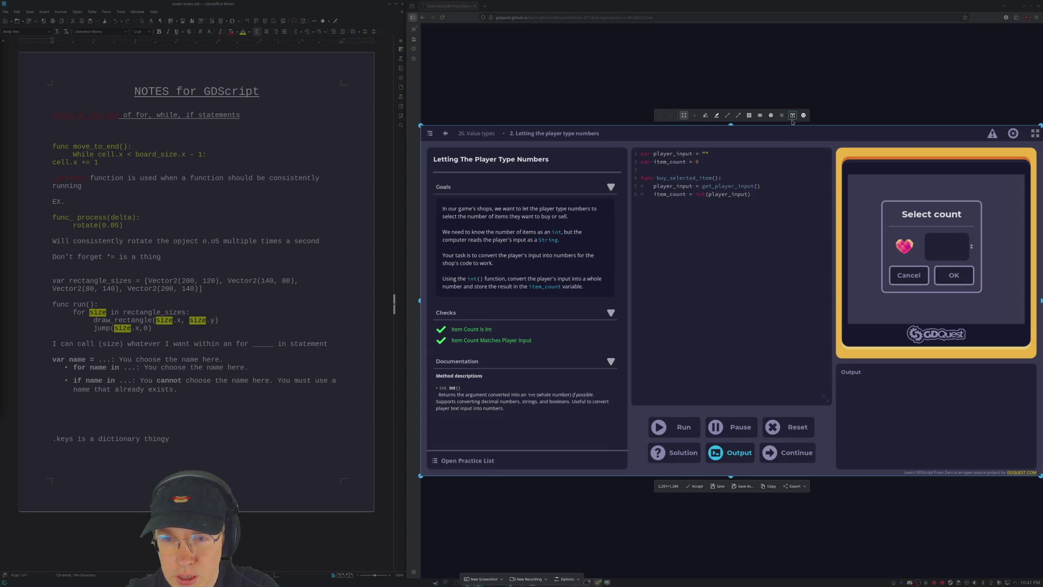
{"action": "left_click", "coordinate": [770, 488]}
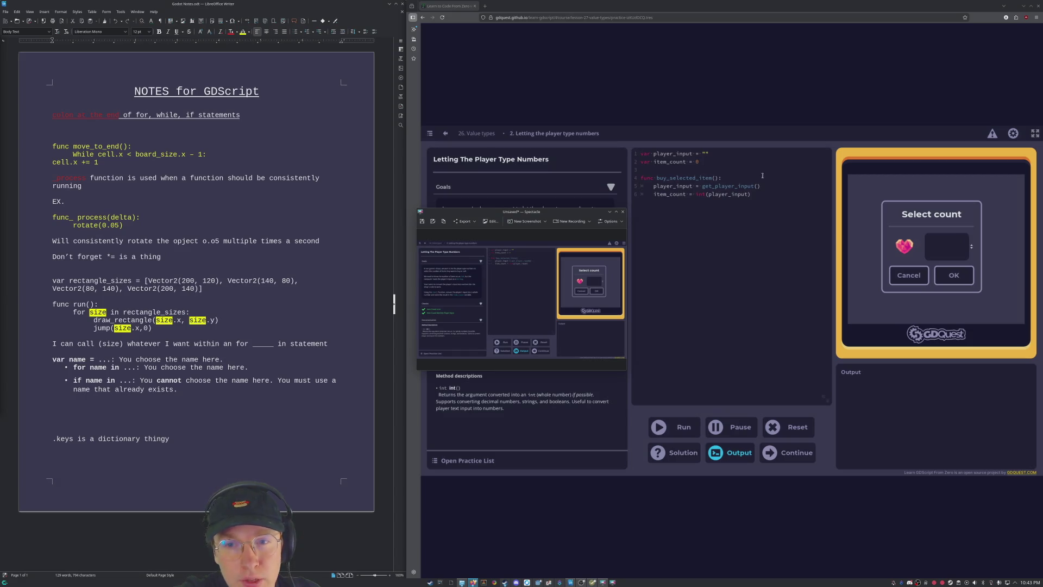
Select line 5 of the code, then clear the selection.
{"action": "mouse_move", "coordinate": [763, 186]}
{"action": "left_mouse_down"}
{"action": "mouse_move", "coordinate": [649, 178]}
{"action": "mouse_move", "coordinate": [640, 187]}
{"action": "left_mouse_up"}
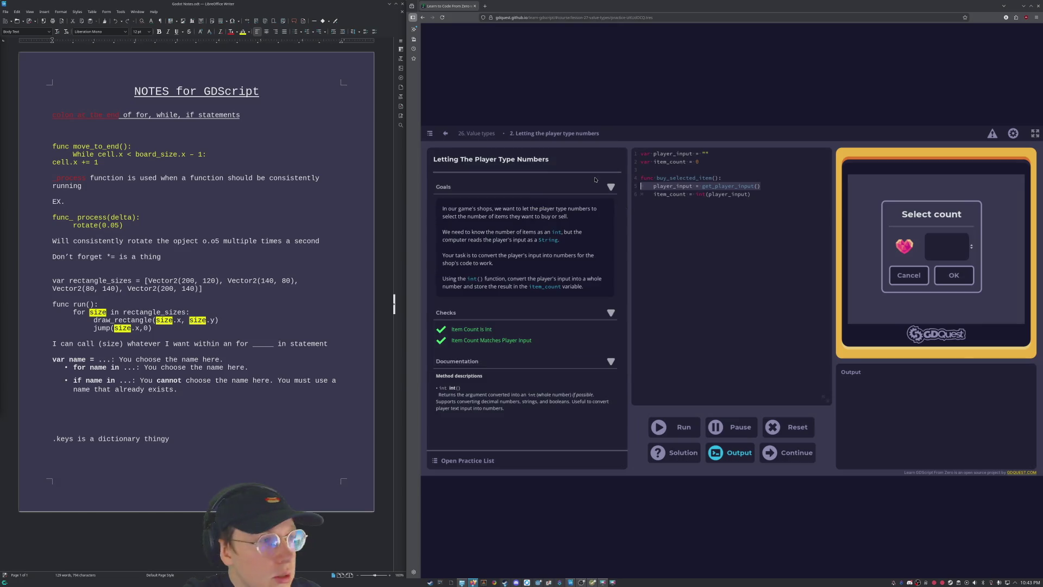
{"action": "key", "text": "Down"}
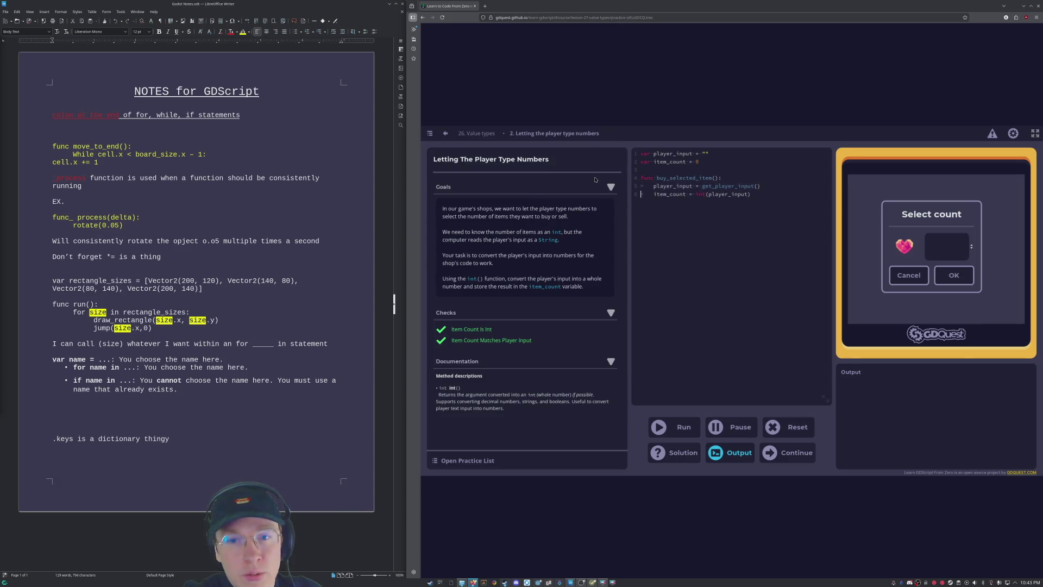
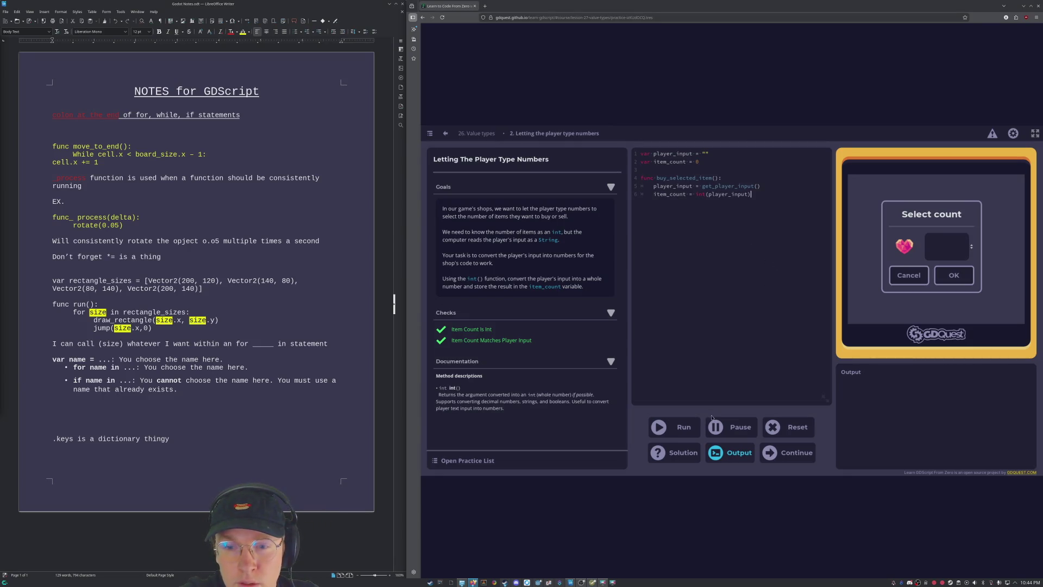
Test the shop's Select count prompt, then run the practice so both Item Count checks pass.
{"action": "left_click", "coordinate": [948, 253]}
{"action": "type", "text": "1"}
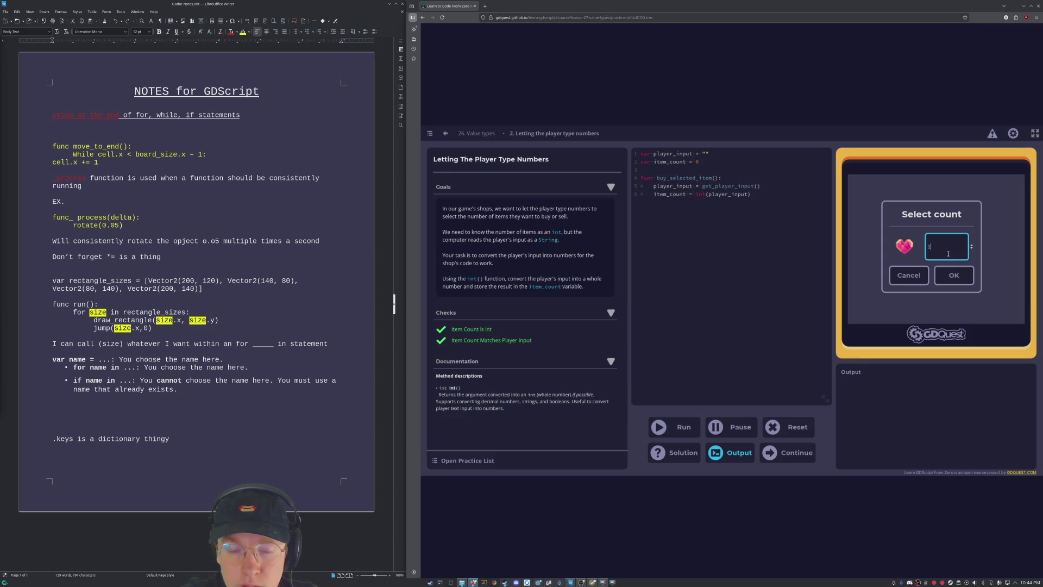
{"action": "key", "text": "BackSpace"}
{"action": "type", "text": "60"}
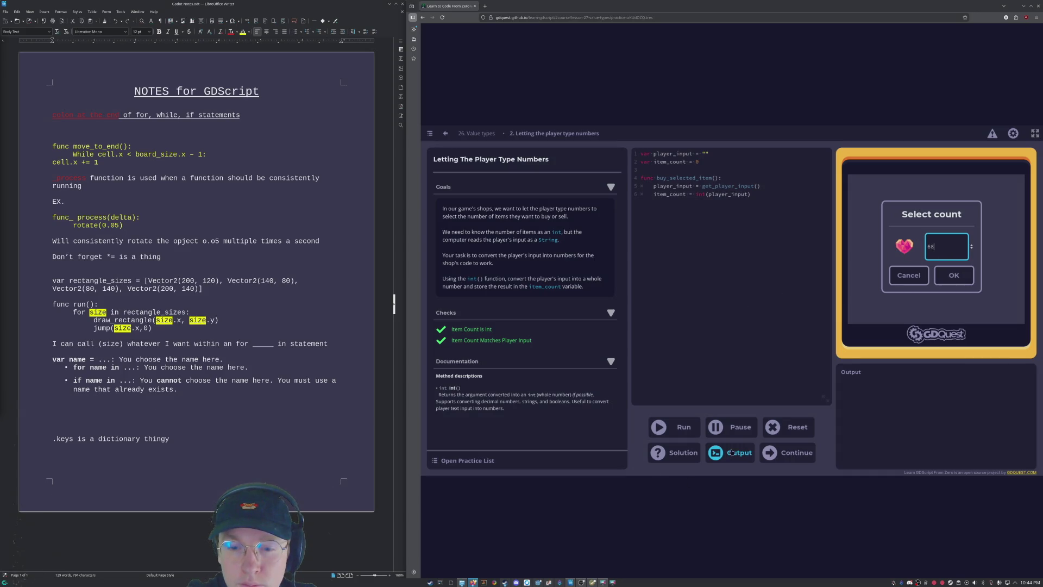
{"action": "left_click", "coordinate": [941, 275]}
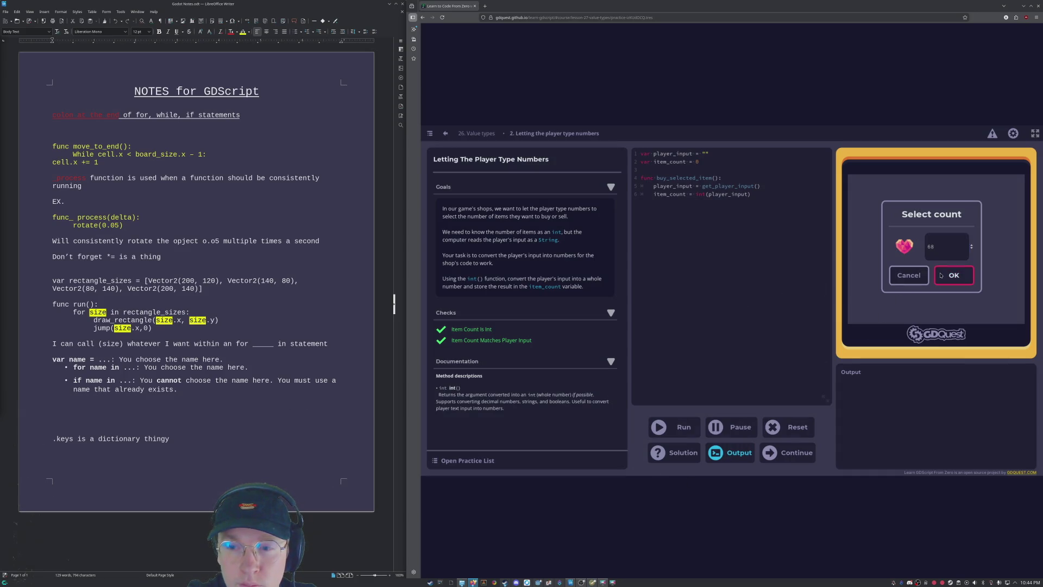
{"action": "left_click", "coordinate": [659, 434]}
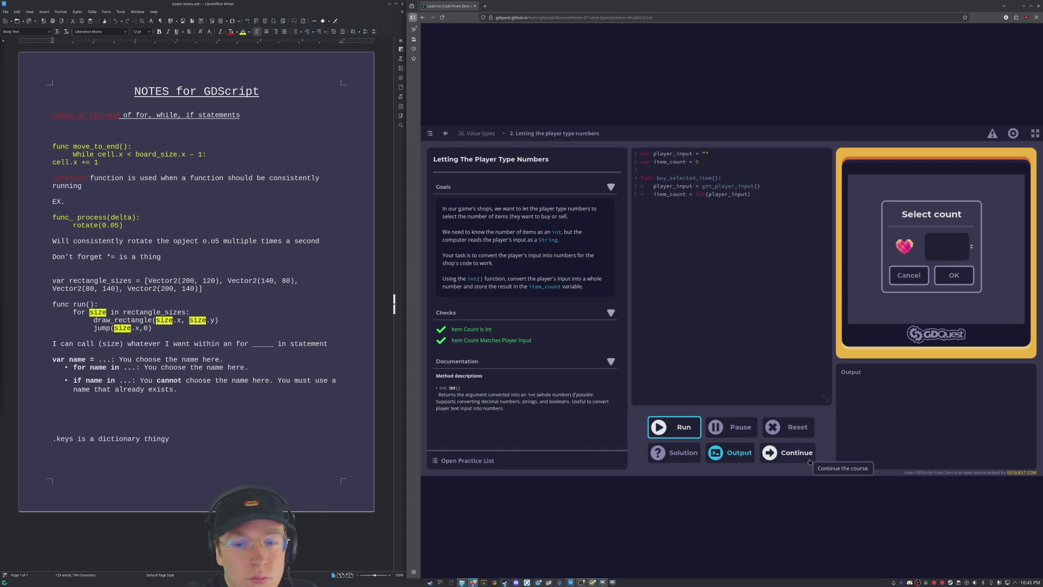
{"action": "left_click", "coordinate": [809, 461]}
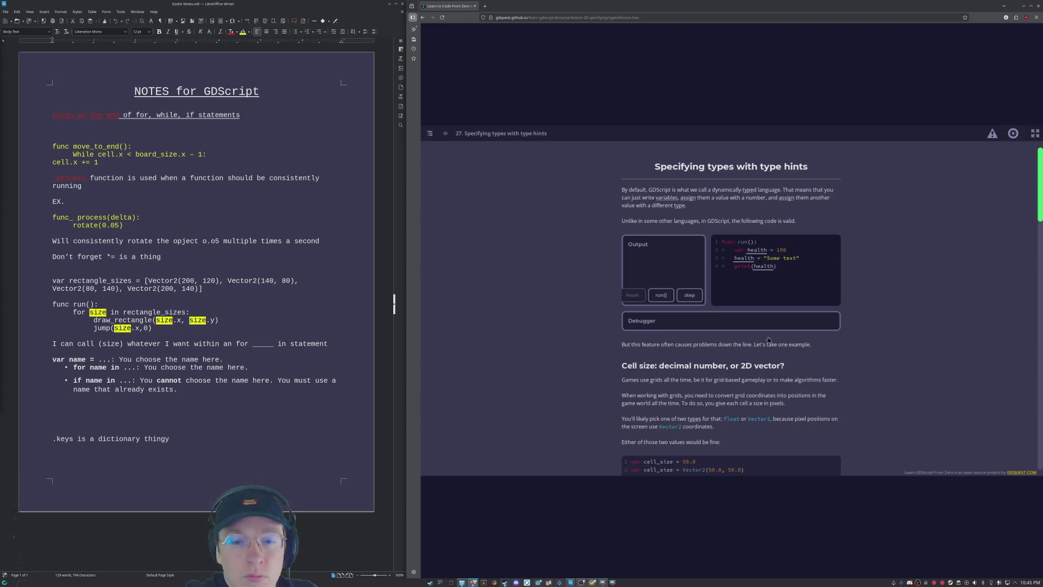
Continue past the Lesson complete dialog to load lesson 27, Specifying types with type hints.
{"action": "left_click", "coordinate": [767, 338]}
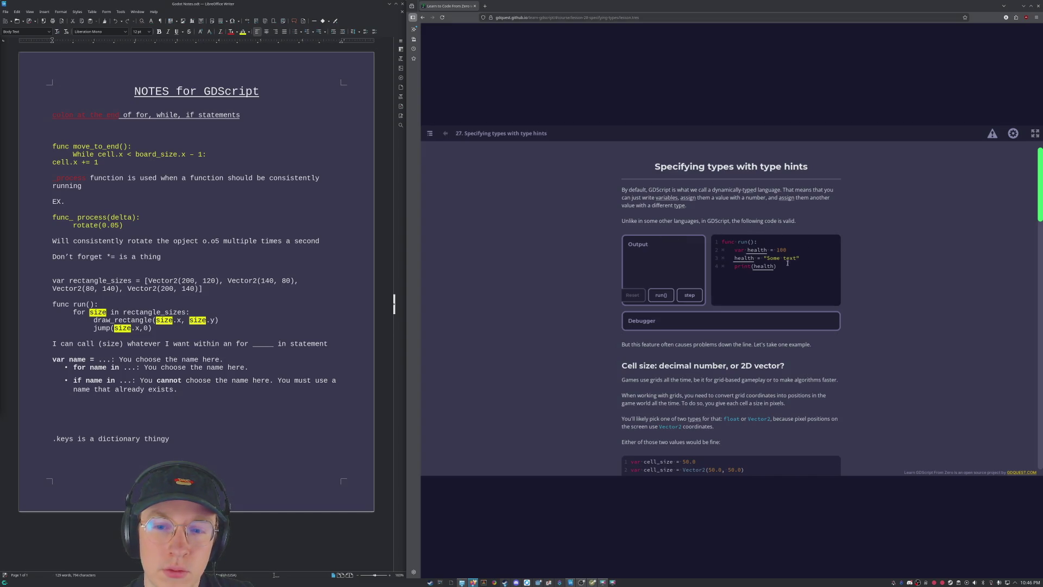
{"action": "mouse_move", "coordinate": [738, 257]}
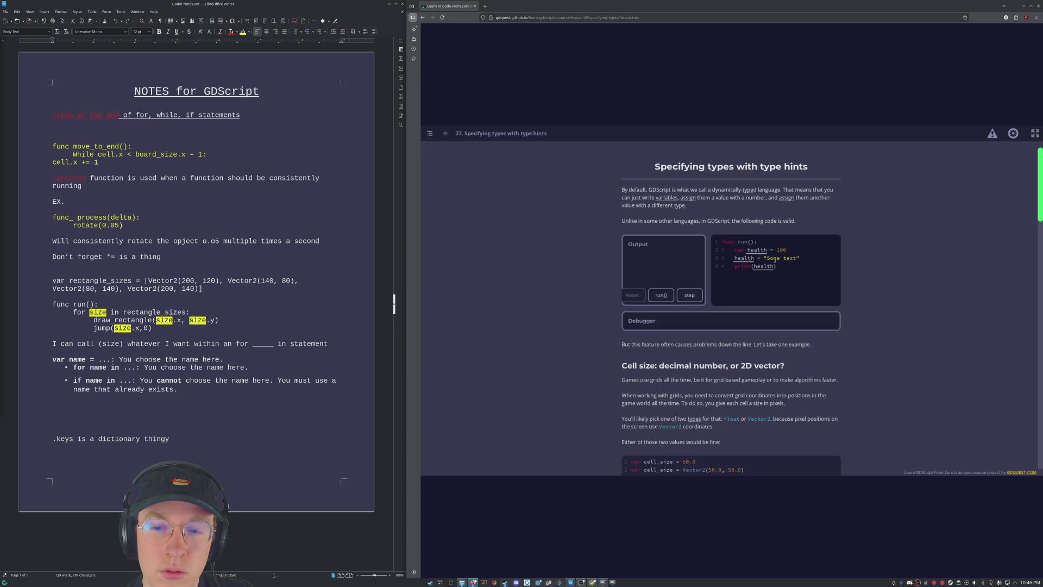
{"action": "left_click", "coordinate": [690, 299]}
{"action": "left_click", "coordinate": [691, 299]}
{"action": "left_click", "coordinate": [691, 300]}
{"action": "left_click", "coordinate": [690, 299]}
{"action": "scroll", "coordinate": [650, 342], "scroll_direction": "down", "scroll_amount": 3}
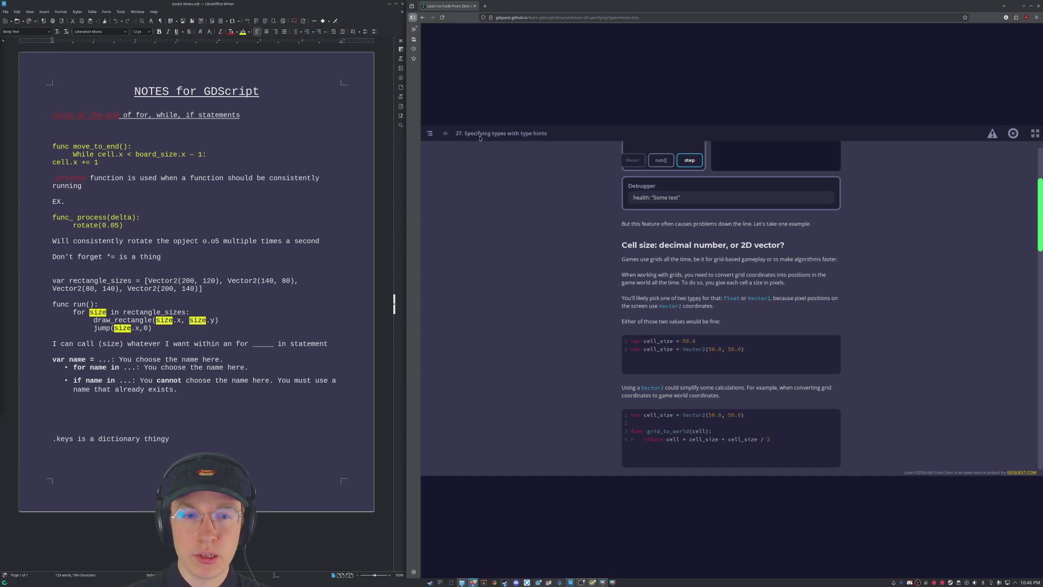
{"action": "left_click", "coordinate": [430, 134]}
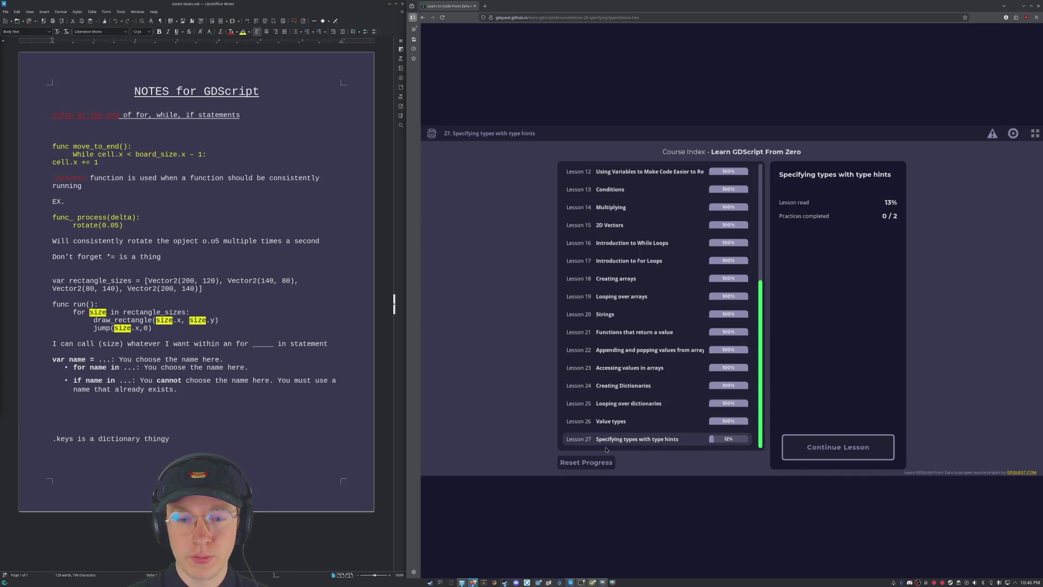
{"action": "left_click", "coordinate": [864, 453]}
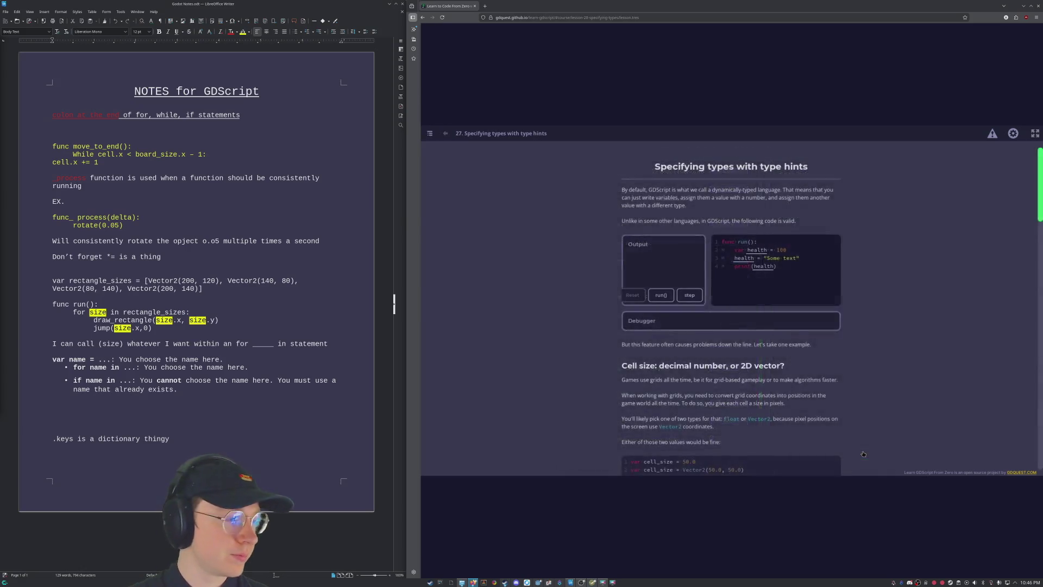
{"action": "scroll", "coordinate": [723, 299], "scroll_direction": "down", "scroll_amount": 1}
{"action": "scroll", "coordinate": [760, 272], "scroll_direction": "up", "scroll_amount": 5}
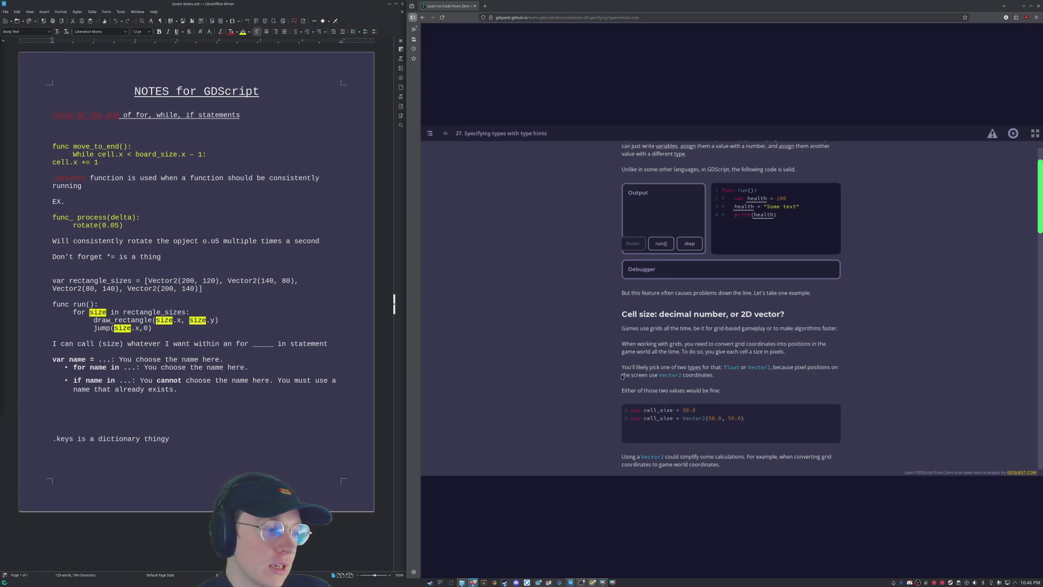
{"action": "scroll", "coordinate": [636, 367], "scroll_direction": "up", "scroll_amount": 2}
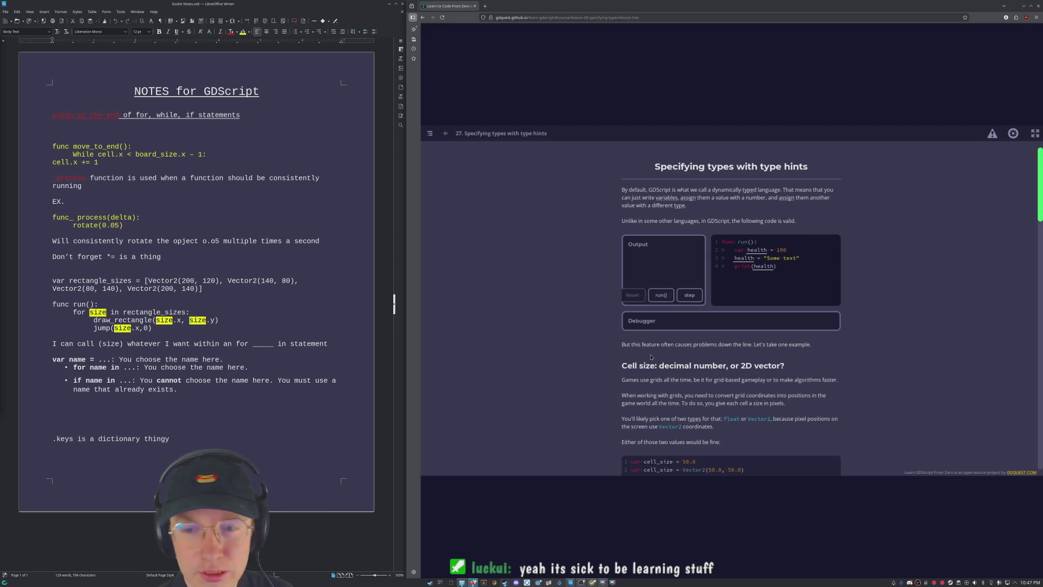
{"action": "scroll", "coordinate": [650, 357], "scroll_direction": "down", "scroll_amount": 5}
{"action": "scroll", "coordinate": [598, 367], "scroll_direction": "up", "scroll_amount": 5}
{"action": "scroll", "coordinate": [555, 375], "scroll_direction": "down", "scroll_amount": 1}
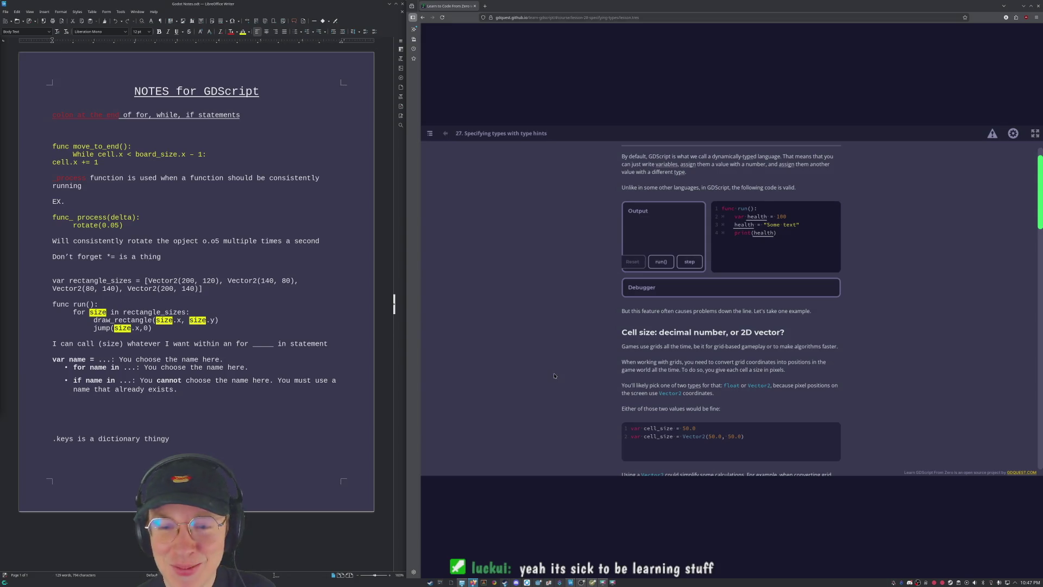
{"action": "scroll", "coordinate": [534, 294], "scroll_direction": "down", "scroll_amount": 2}
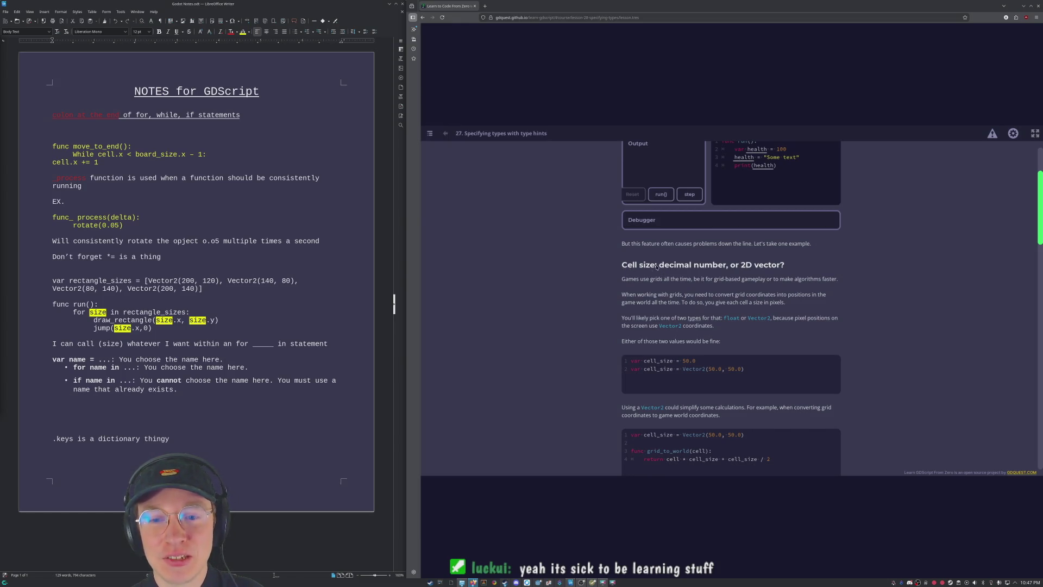
{"action": "scroll", "coordinate": [775, 272], "scroll_direction": "down", "scroll_amount": 3}
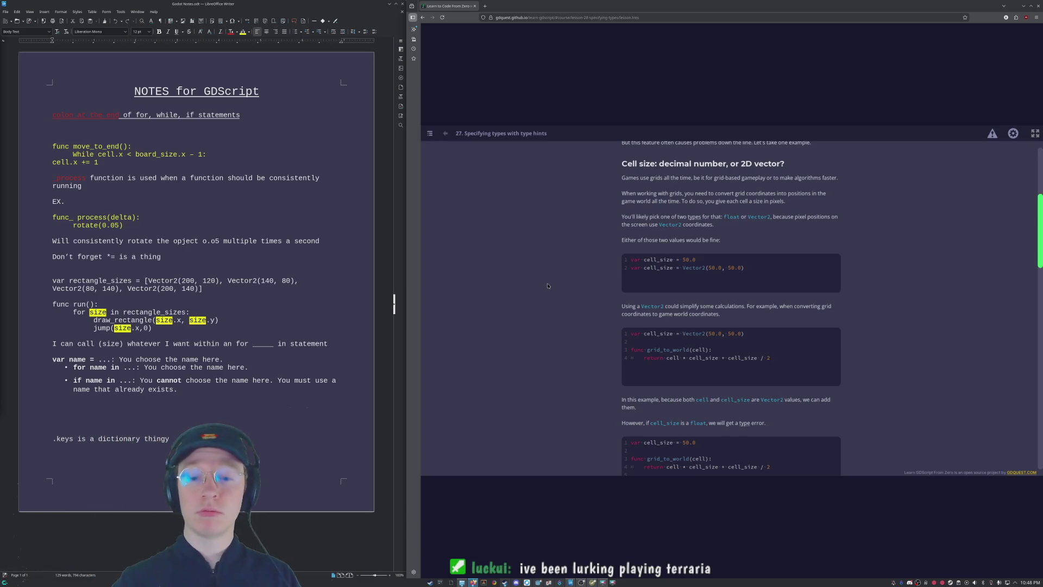
{"action": "scroll", "coordinate": [785, 271], "scroll_direction": "down", "scroll_amount": 3}
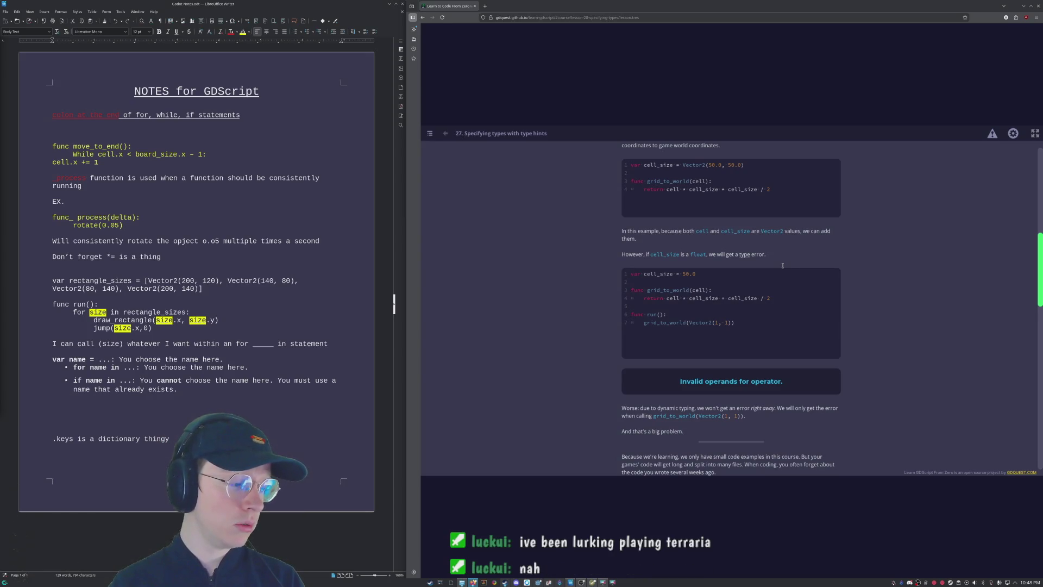
{"action": "scroll", "coordinate": [783, 265], "scroll_direction": "up", "scroll_amount": 1}
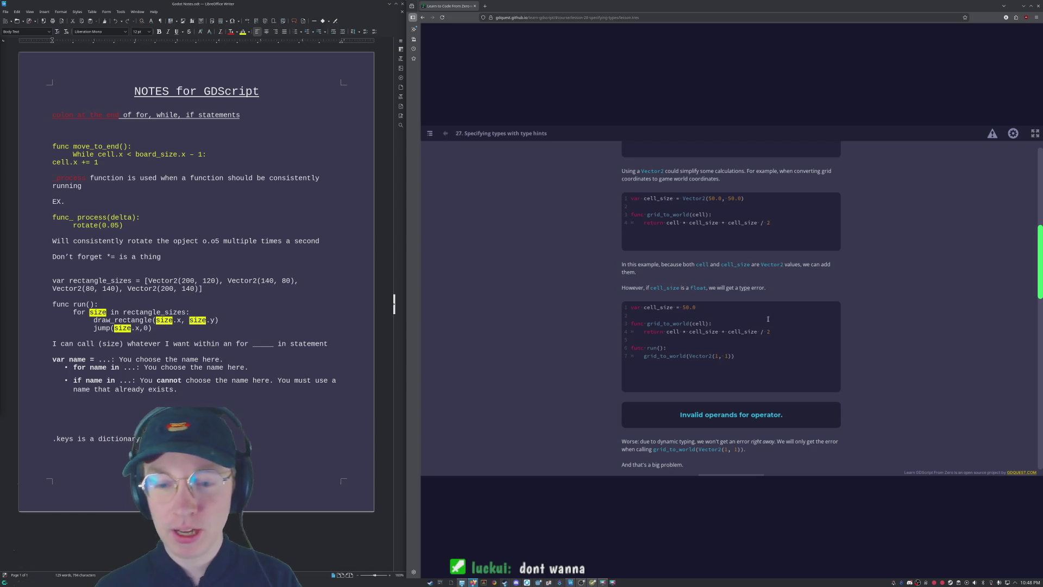
{"action": "scroll", "coordinate": [634, 353], "scroll_direction": "up", "scroll_amount": 2}
{"action": "scroll", "coordinate": [634, 353], "scroll_direction": "up", "scroll_amount": 6}
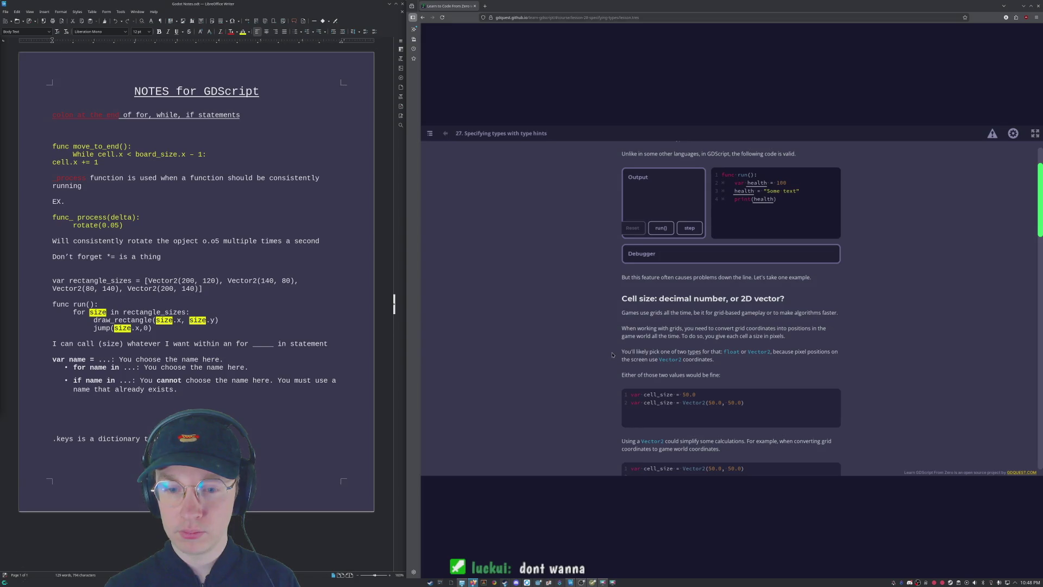
{"action": "scroll", "coordinate": [607, 358], "scroll_direction": "down", "scroll_amount": 2}
{"action": "scroll", "coordinate": [605, 359], "scroll_direction": "down", "scroll_amount": 3}
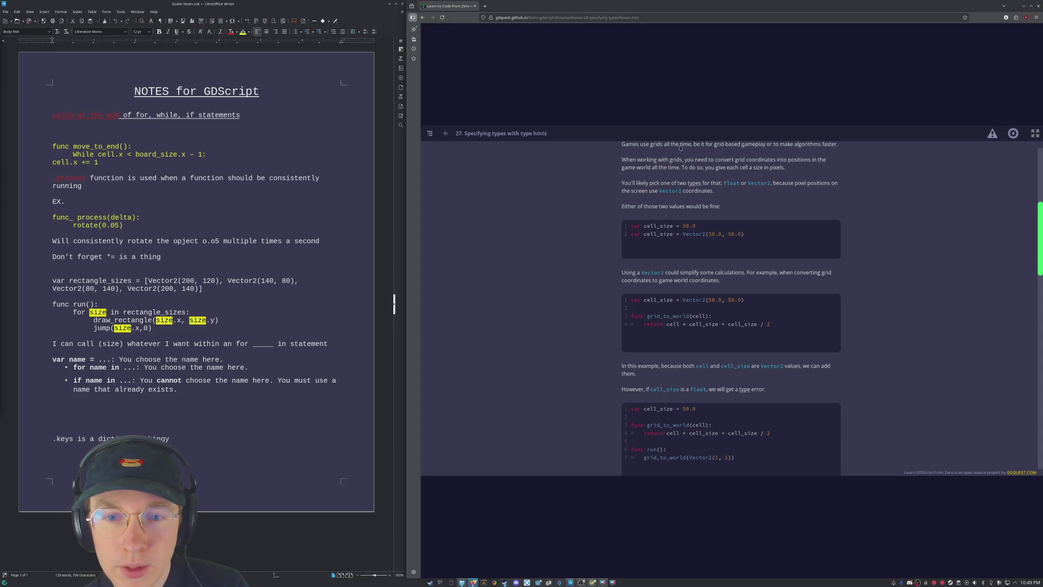
{"action": "scroll", "coordinate": [679, 147], "scroll_direction": "up", "scroll_amount": 2}
{"action": "scroll", "coordinate": [764, 270], "scroll_direction": "up", "scroll_amount": 2}
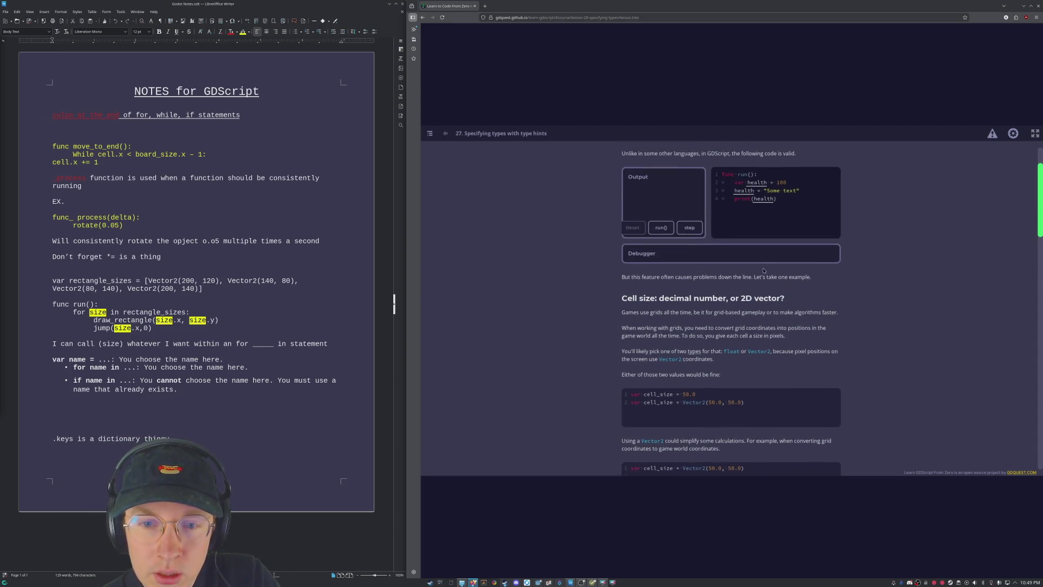
{"action": "scroll", "coordinate": [768, 273], "scroll_direction": "up", "scroll_amount": 1}
{"action": "scroll", "coordinate": [825, 192], "scroll_direction": "down", "scroll_amount": 3}
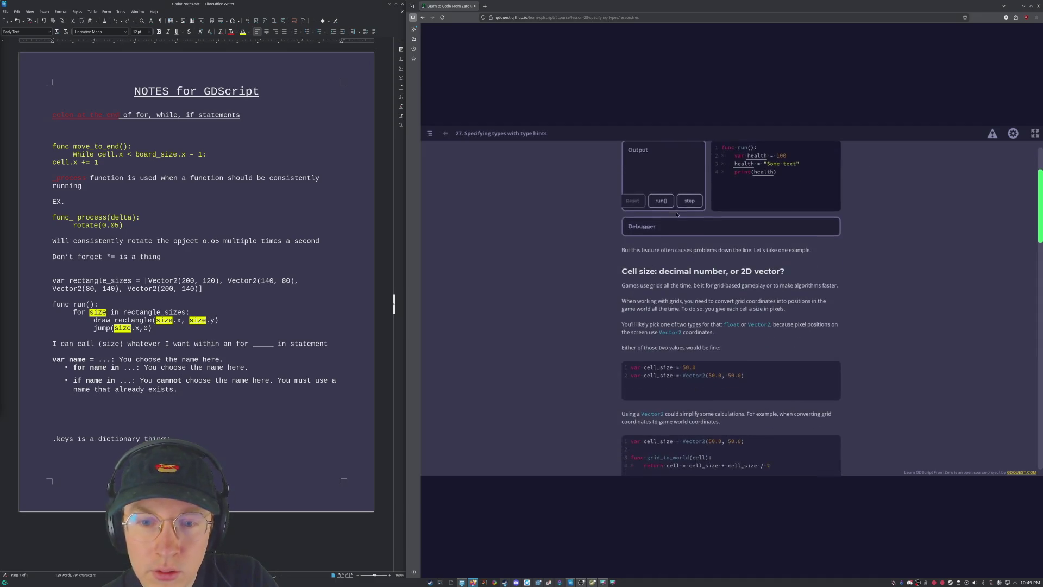
{"action": "scroll", "coordinate": [673, 256], "scroll_direction": "up", "scroll_amount": 2}
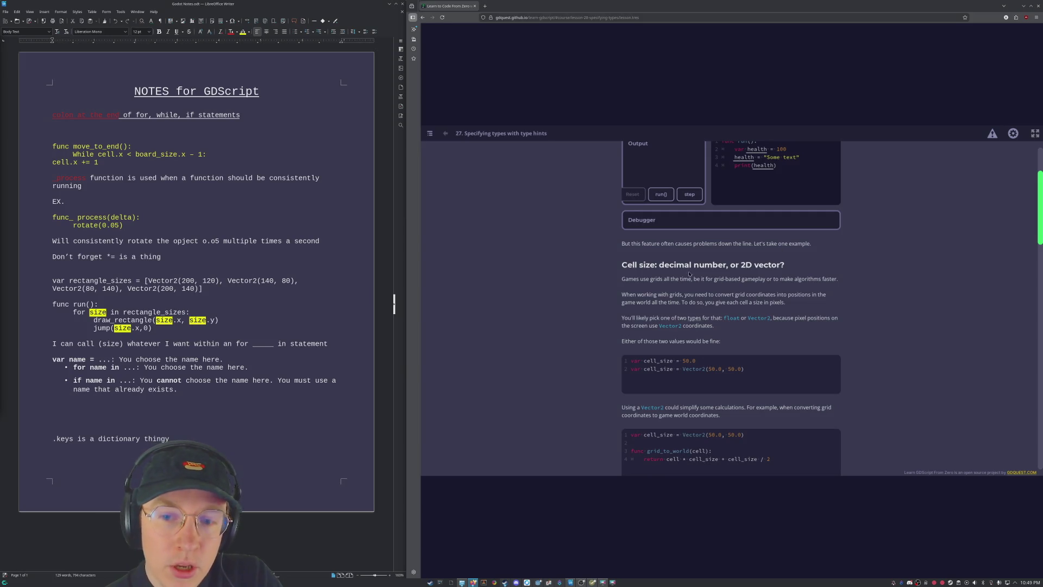
{"action": "scroll", "coordinate": [641, 280], "scroll_direction": "down", "scroll_amount": 1}
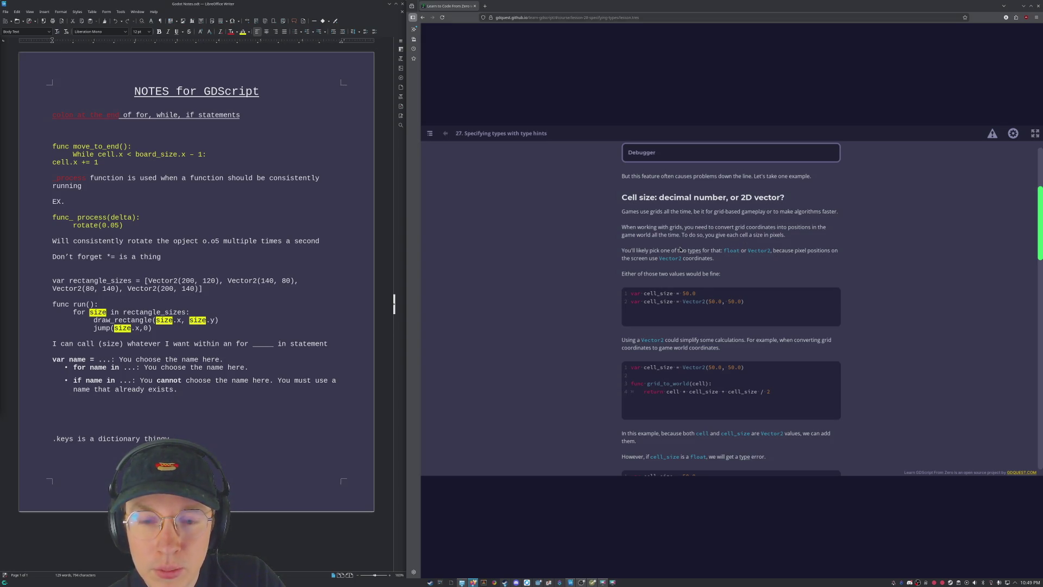
{"action": "scroll", "coordinate": [891, 385], "scroll_direction": "down", "scroll_amount": 2}
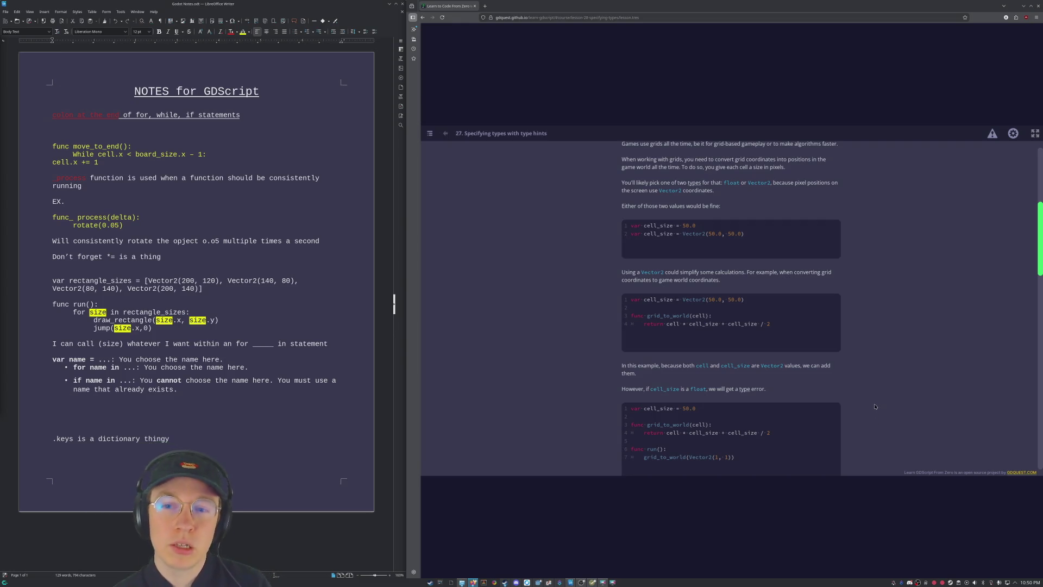
{"action": "mouse_move", "coordinate": [1042, 0]}
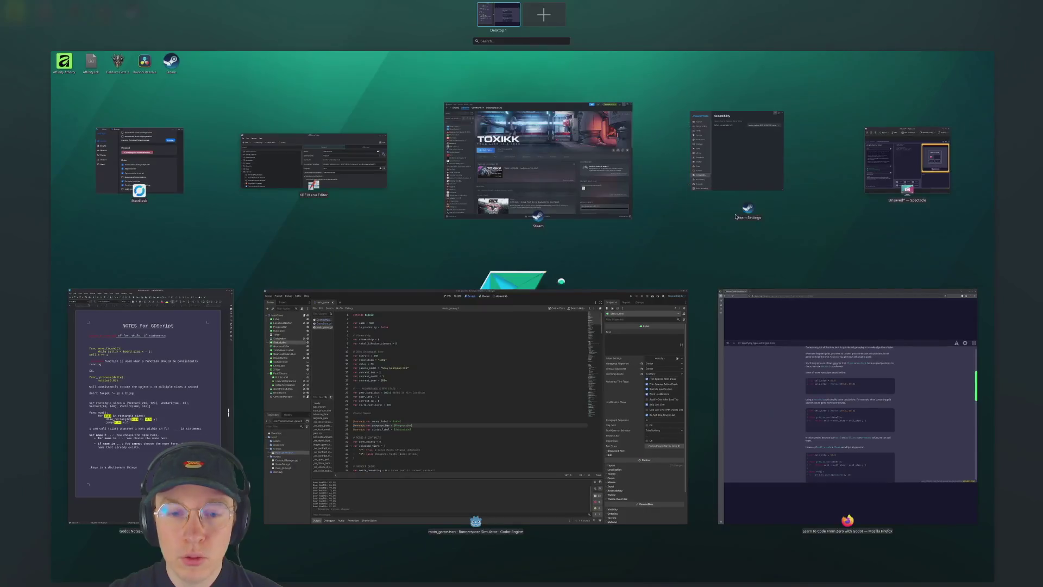
Dismiss the KDE overview to show the notes and lesson side by side again.
{"action": "left_click", "coordinate": [968, 145]}
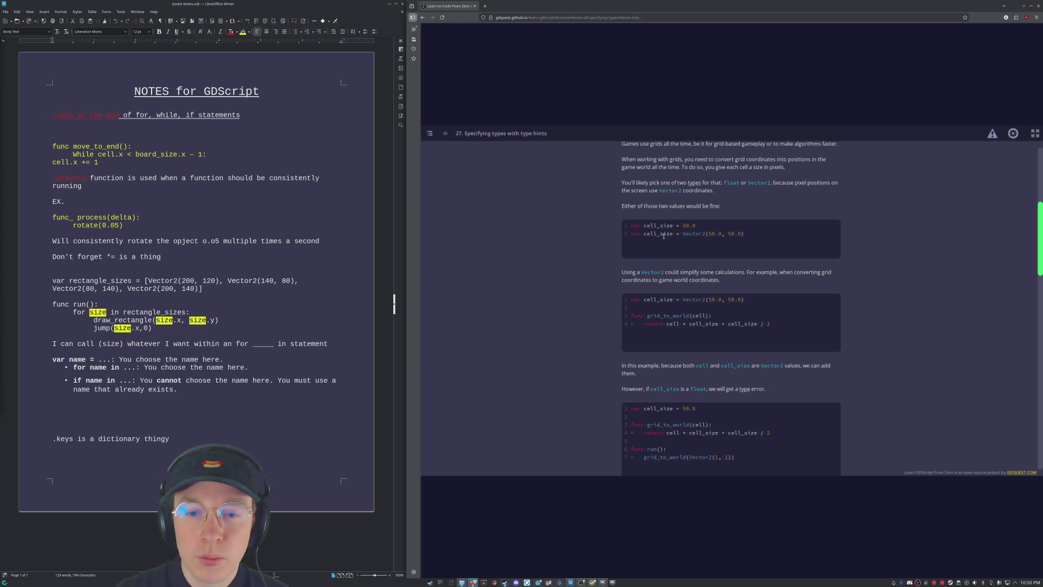
Highlight the 50.0 value in the first cell_size example, then deselect it.
{"action": "scroll", "coordinate": [663, 236], "scroll_direction": "up", "scroll_amount": 3}
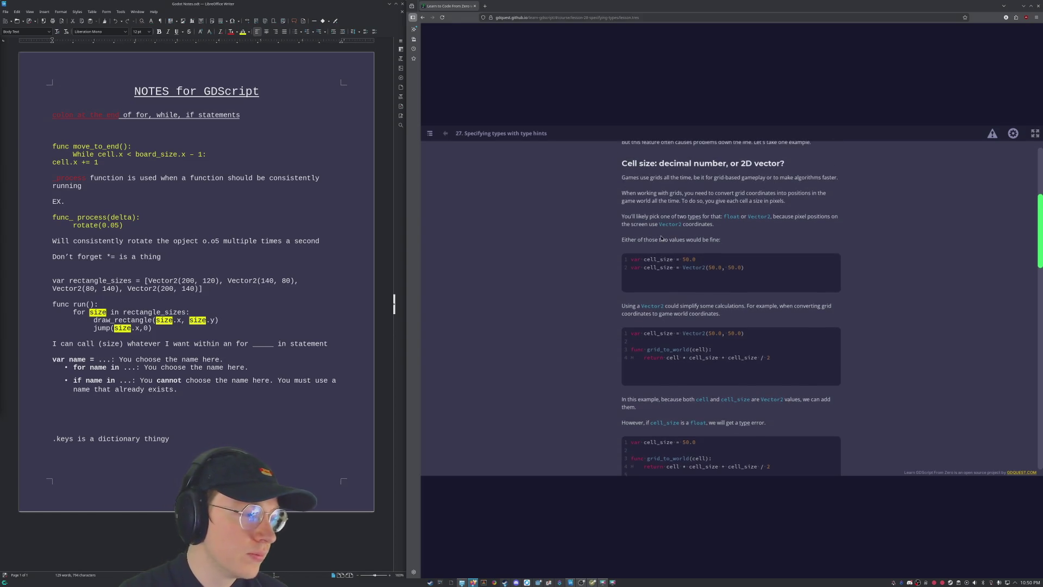
{"action": "scroll", "coordinate": [701, 229], "scroll_direction": "down", "scroll_amount": 3}
{"action": "left_click_drag", "start_coordinate": [697, 227], "coordinate": [685, 227]}
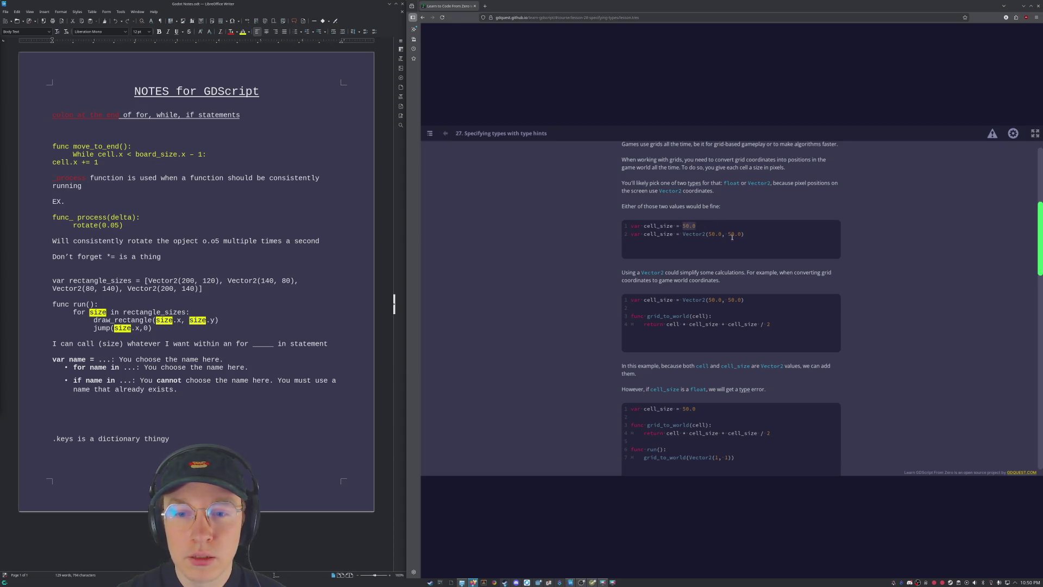
{"action": "left_click", "coordinate": [766, 210]}
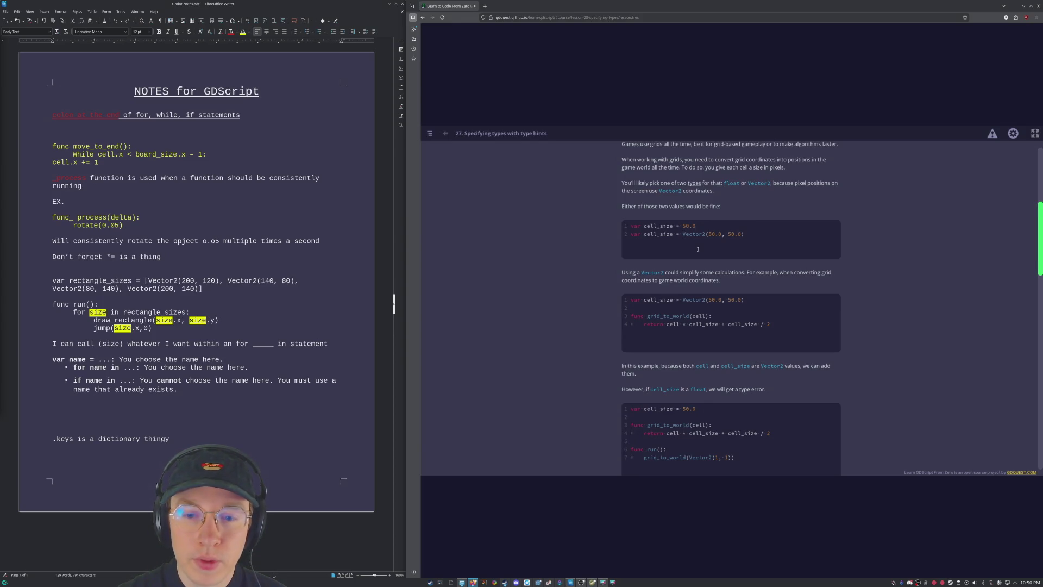
Read down past the Invalid operands error to the Using type hints section.
{"action": "scroll", "coordinate": [697, 249], "scroll_direction": "down", "scroll_amount": 1}
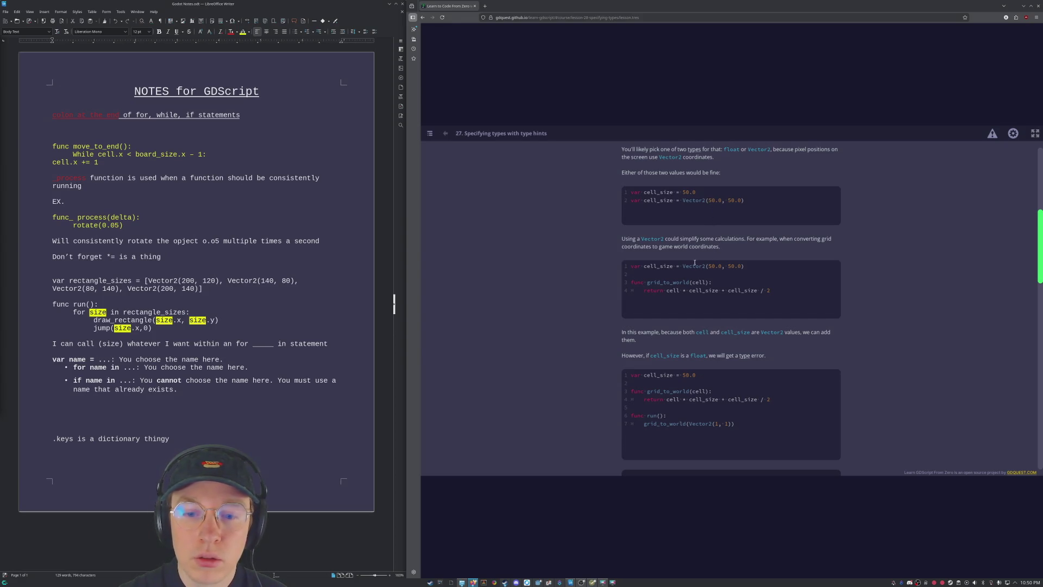
{"action": "scroll", "coordinate": [694, 263], "scroll_direction": "up", "scroll_amount": 1}
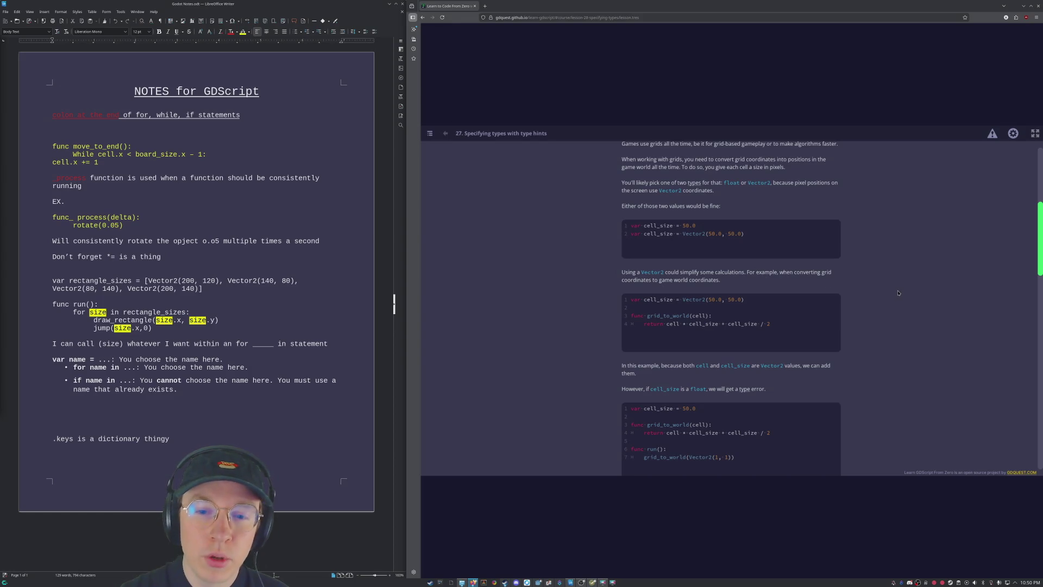
{"action": "scroll", "coordinate": [899, 294], "scroll_direction": "down", "scroll_amount": 1}
{"action": "scroll", "coordinate": [899, 293], "scroll_direction": "down", "scroll_amount": 1}
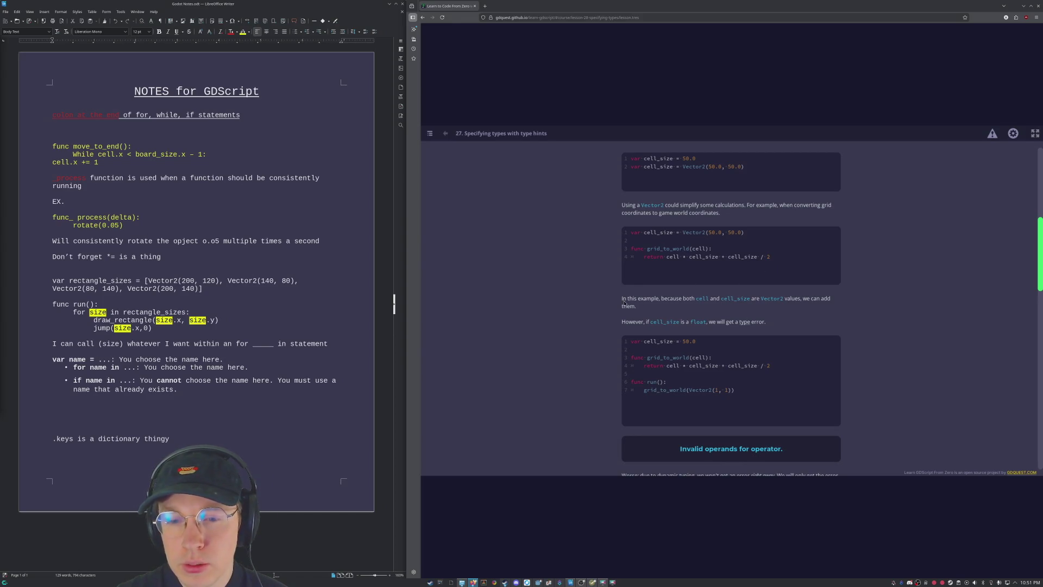
{"action": "scroll", "coordinate": [785, 299], "scroll_direction": "down", "scroll_amount": 2}
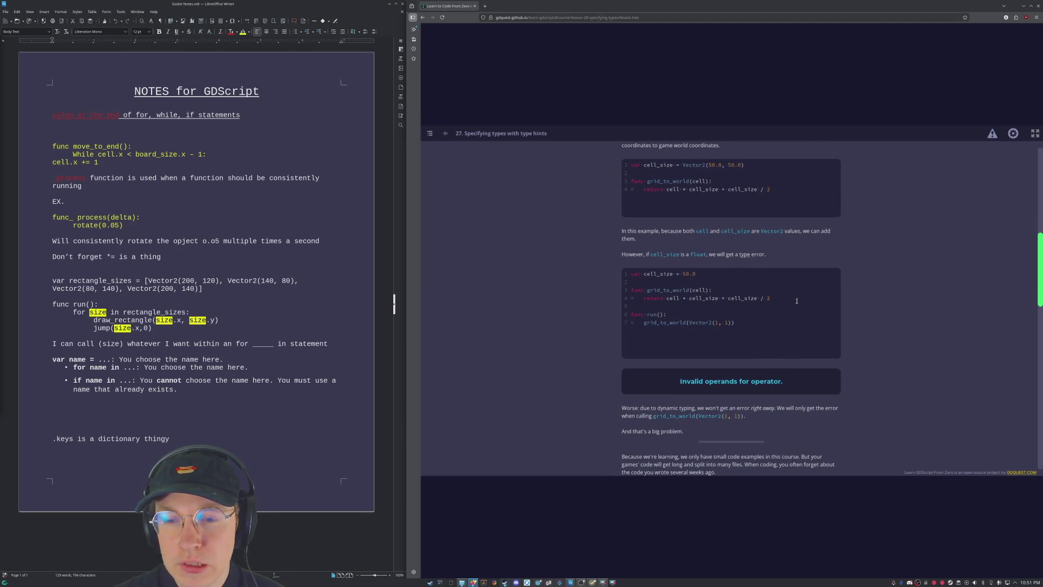
{"action": "scroll", "coordinate": [797, 301], "scroll_direction": "down", "scroll_amount": 3}
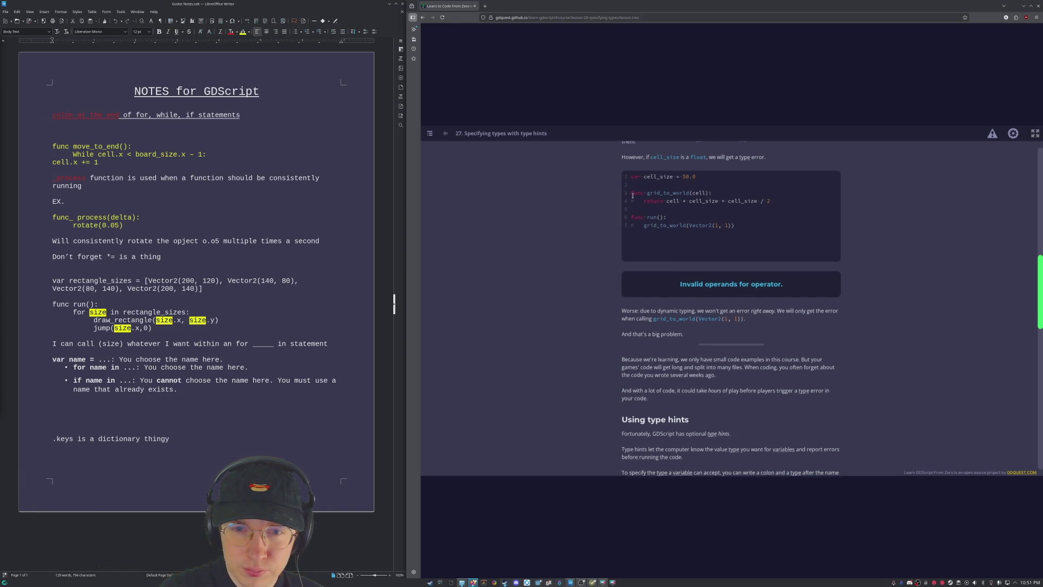
{"action": "scroll", "coordinate": [742, 185], "scroll_direction": "up", "scroll_amount": 1}
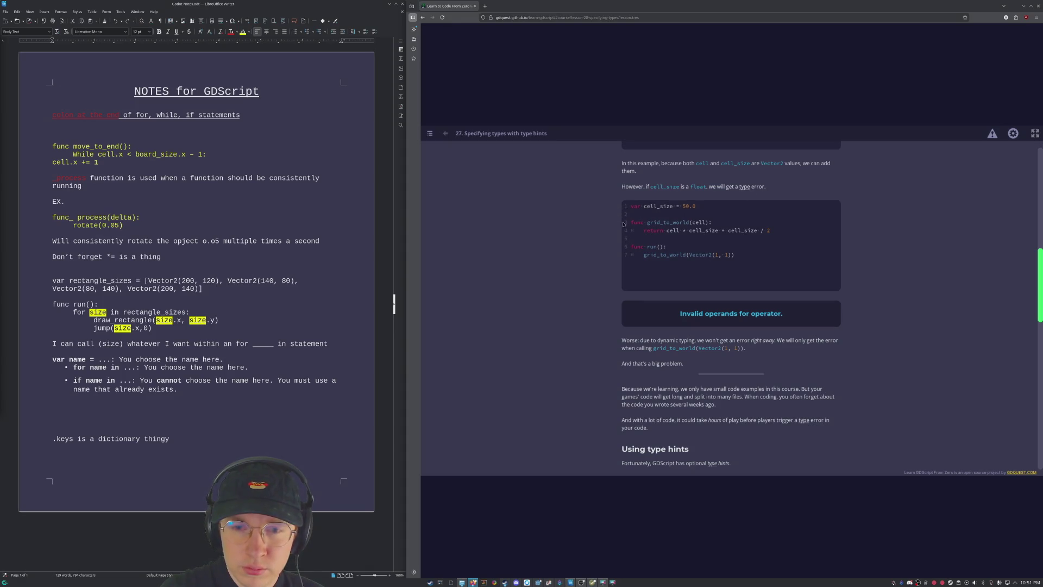
{"action": "scroll", "coordinate": [787, 325], "scroll_direction": "down", "scroll_amount": 1}
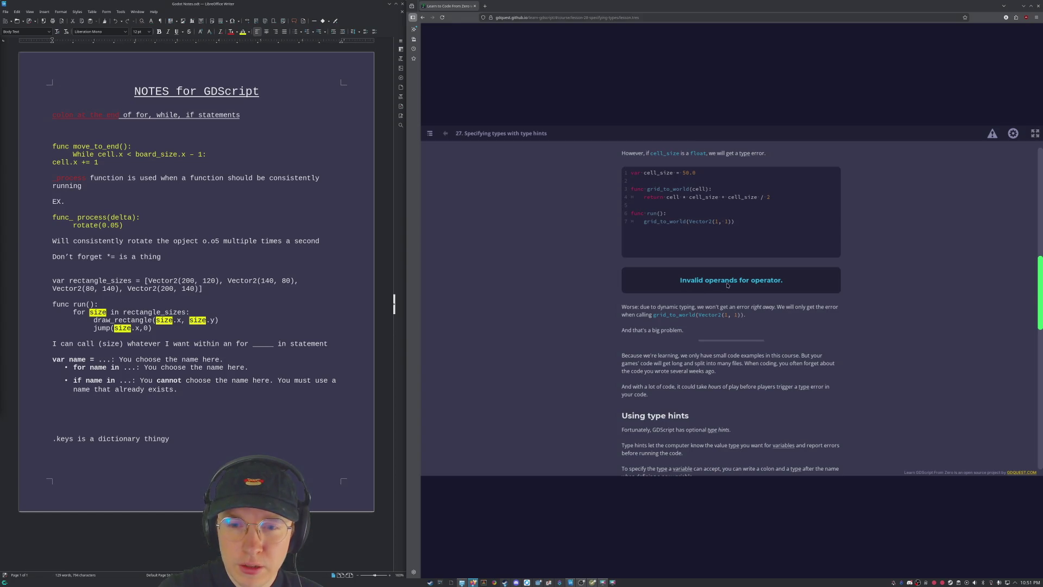
{"action": "scroll", "coordinate": [783, 284], "scroll_direction": "down", "scroll_amount": 2}
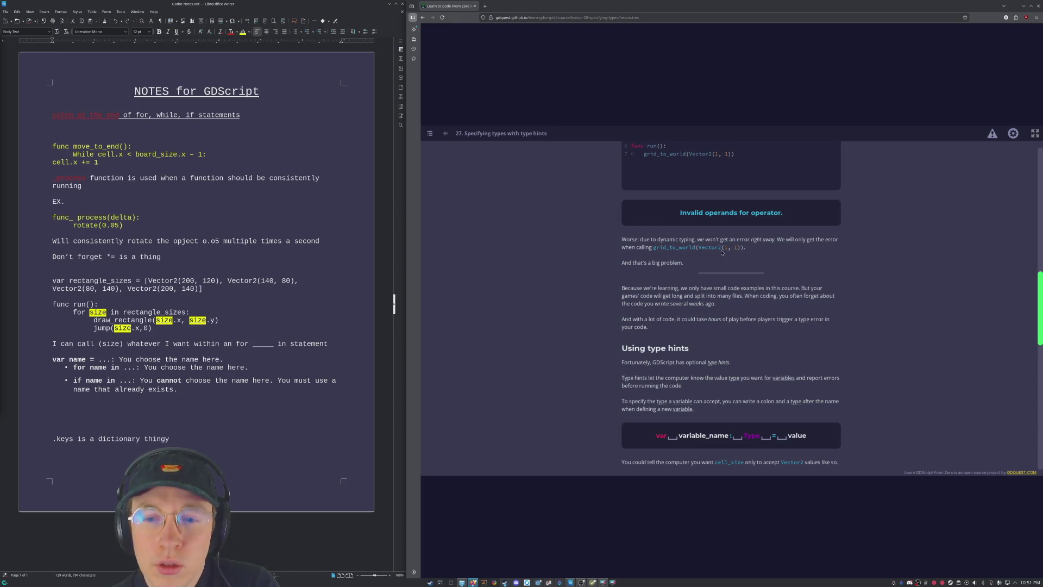
{"action": "scroll", "coordinate": [729, 257], "scroll_direction": "up", "scroll_amount": 3}
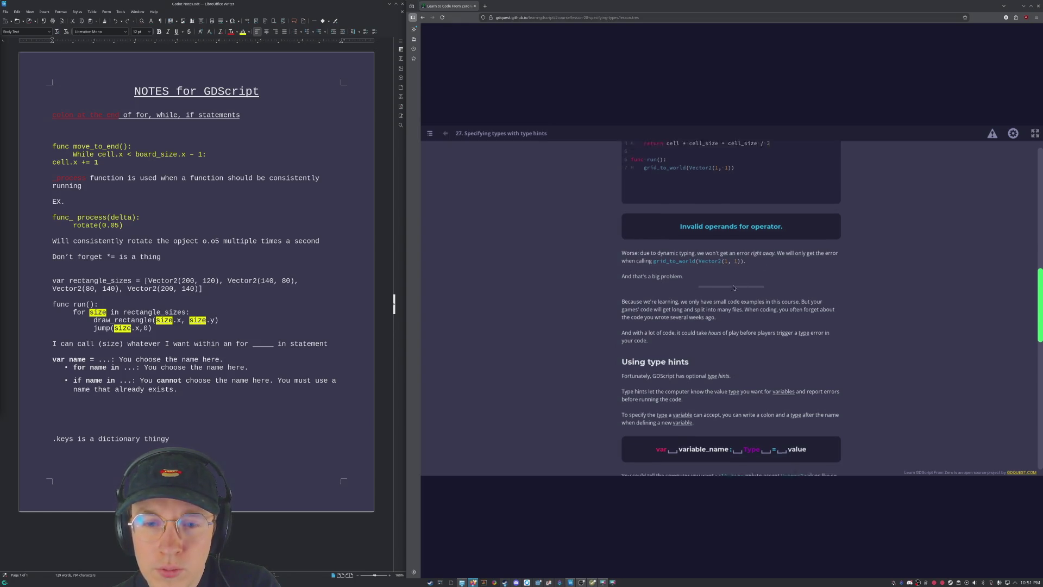
Scroll to the cell_size: Vector2 example and its Parser Error, briefly visiting the Writer notes.
{"action": "scroll", "coordinate": [735, 291], "scroll_direction": "down", "scroll_amount": 6}
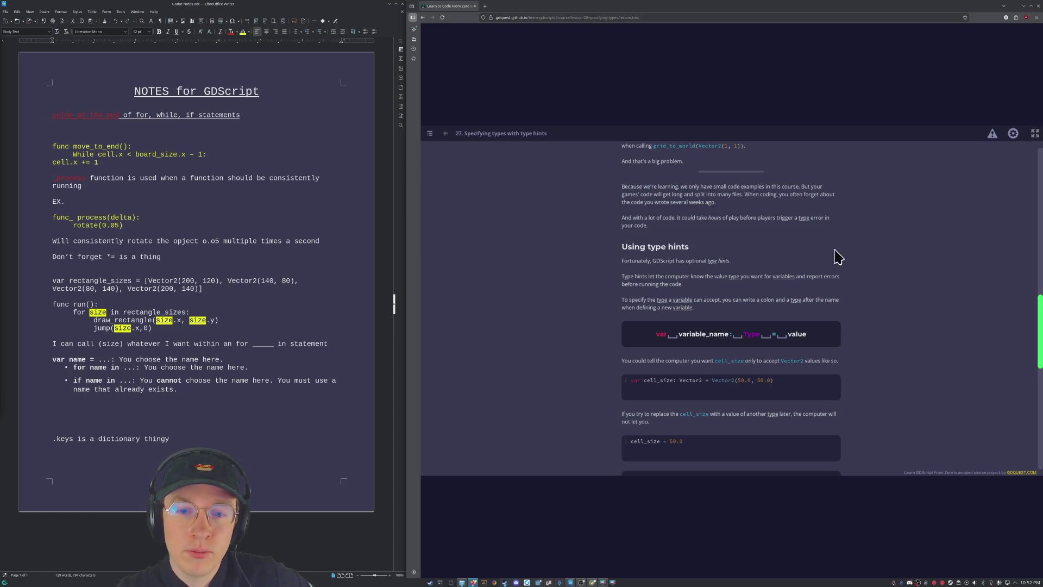
{"action": "scroll", "coordinate": [836, 256], "scroll_direction": "down", "scroll_amount": 1}
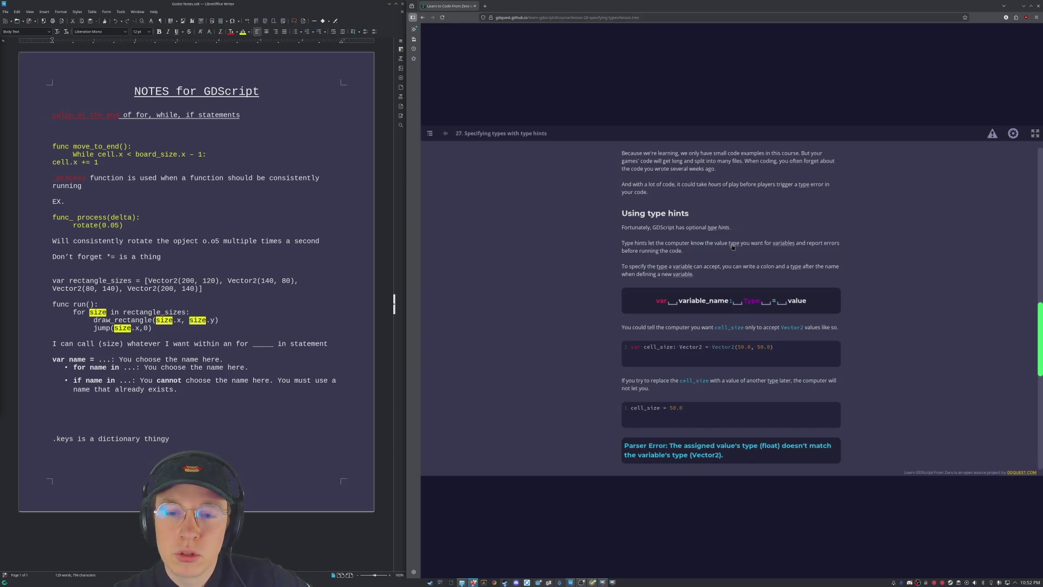
{"action": "mouse_move", "coordinate": [730, 246]}
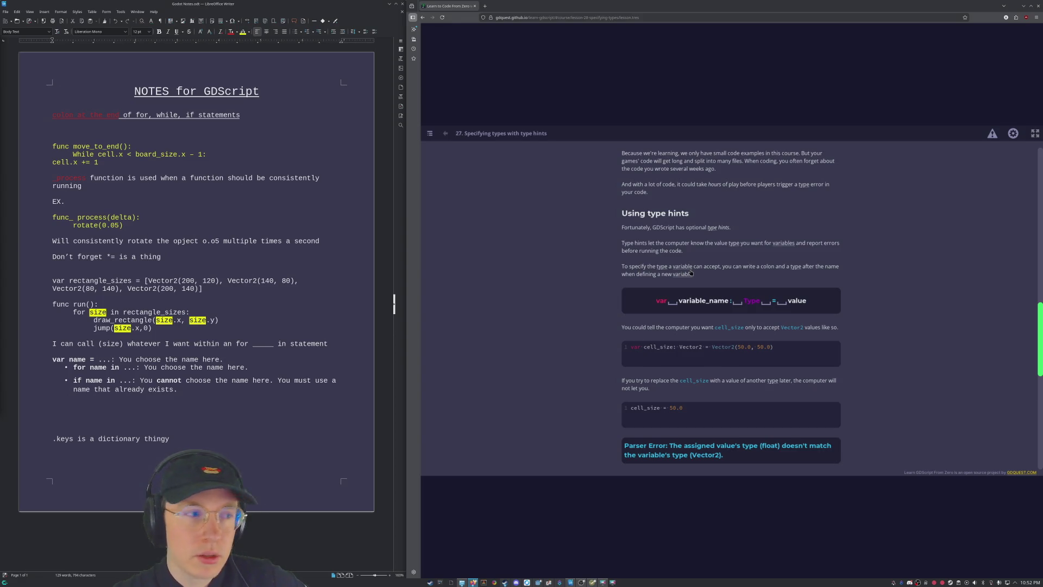
{"action": "left_click", "coordinate": [274, 575]}
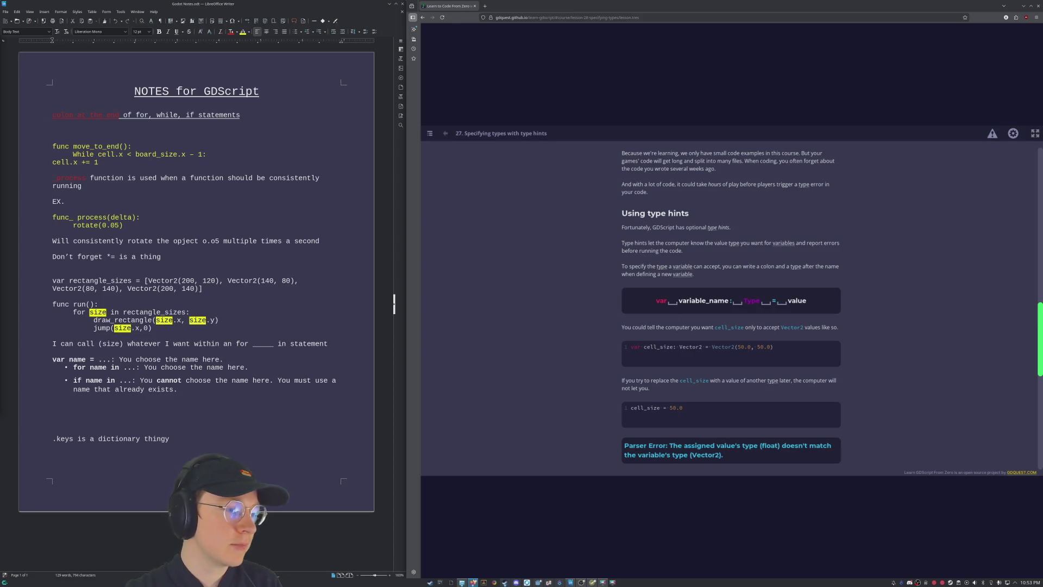
{"action": "left_click", "coordinate": [236, 307]}
{"action": "left_click", "coordinate": [957, 241]}
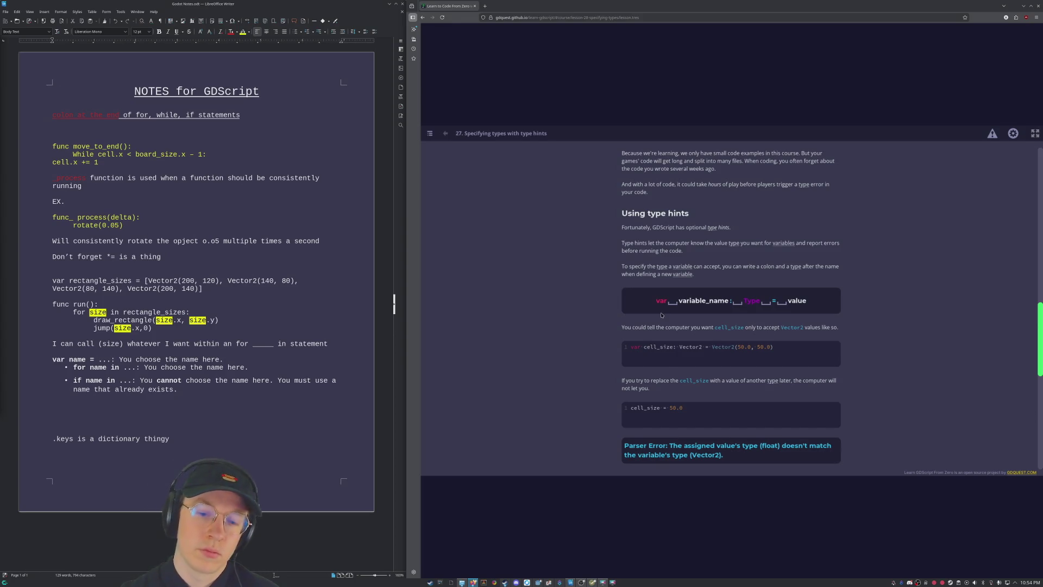
Read through 'Letting the computer figure it out' and 'Why bother to add hints?' to Practices.
{"action": "scroll", "coordinate": [661, 315], "scroll_direction": "down", "scroll_amount": 3}
{"action": "scroll", "coordinate": [800, 265], "scroll_direction": "down", "scroll_amount": 4}
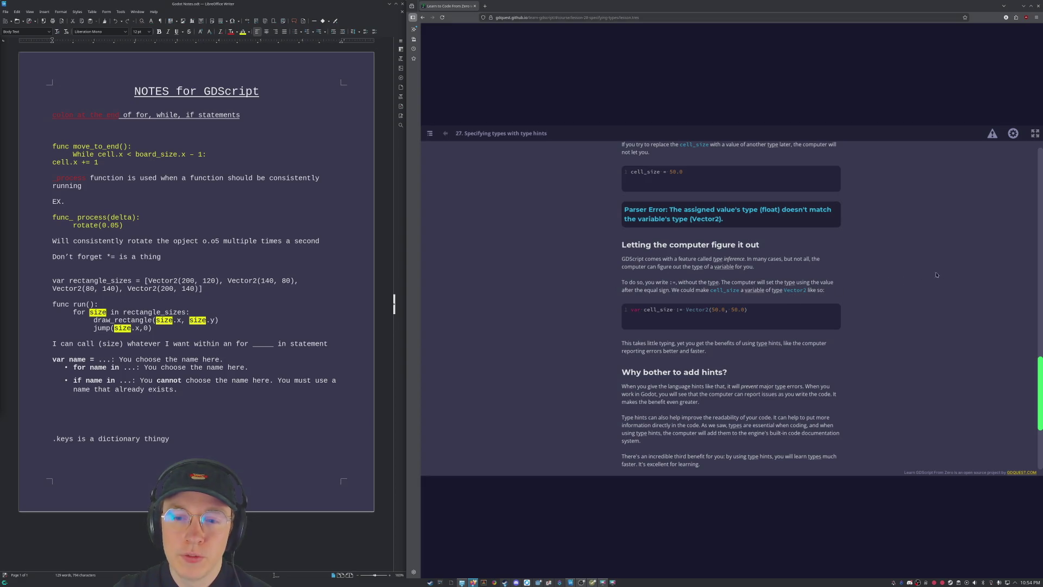
{"action": "scroll", "coordinate": [875, 340], "scroll_direction": "down", "scroll_amount": 5}
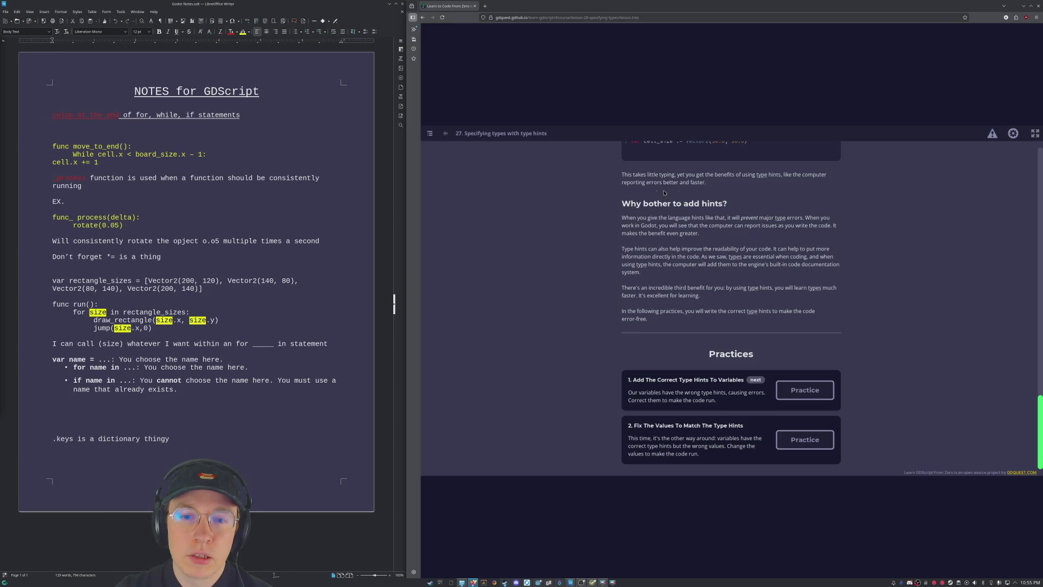
{"action": "scroll", "coordinate": [663, 183], "scroll_direction": "down", "scroll_amount": 1}
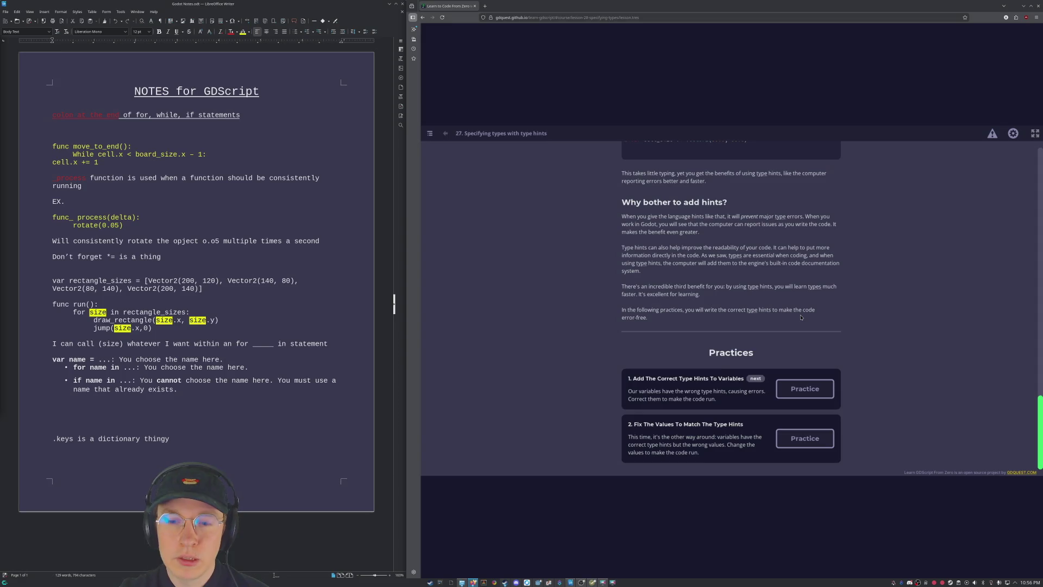
Drag the lesson's scrollbar back to the top of lesson 27.
{"action": "scroll", "coordinate": [692, 322], "scroll_direction": "up", "scroll_amount": 10}
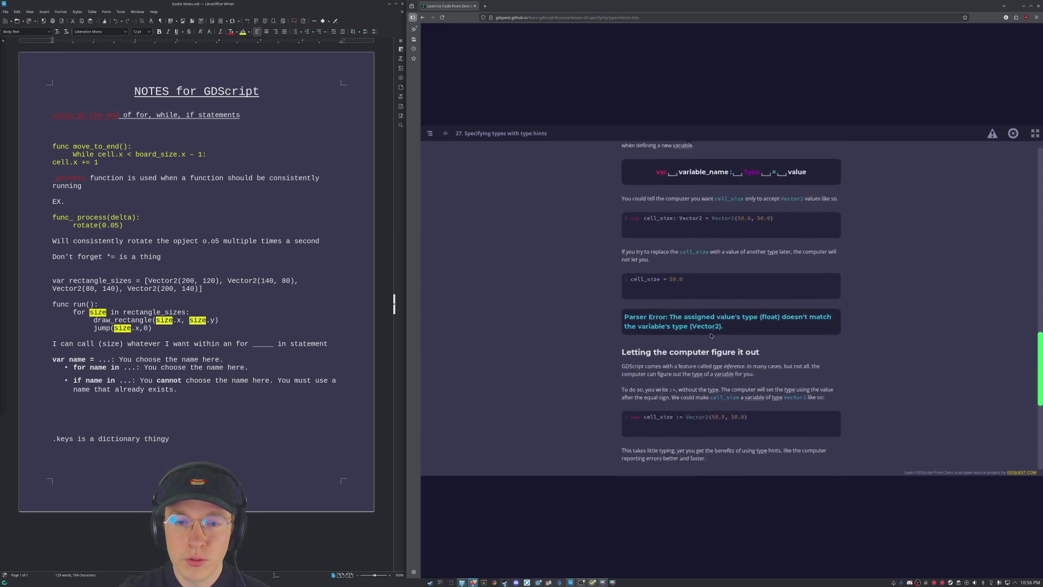
{"action": "left_click_drag", "start_coordinate": [1035, 318], "coordinate": [1025, 146]}
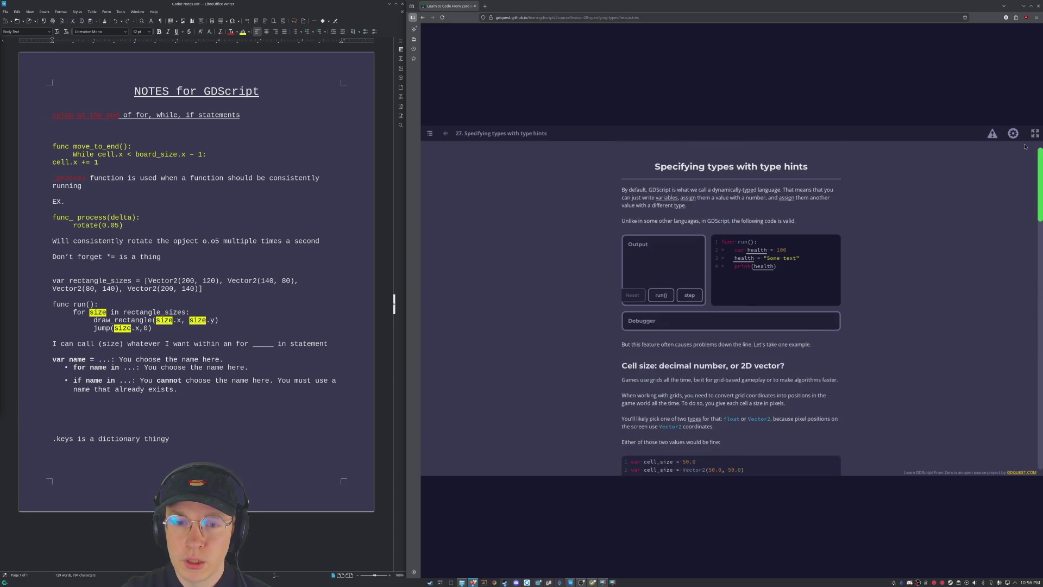
{"action": "scroll", "coordinate": [586, 181], "scroll_direction": "down", "scroll_amount": 3}
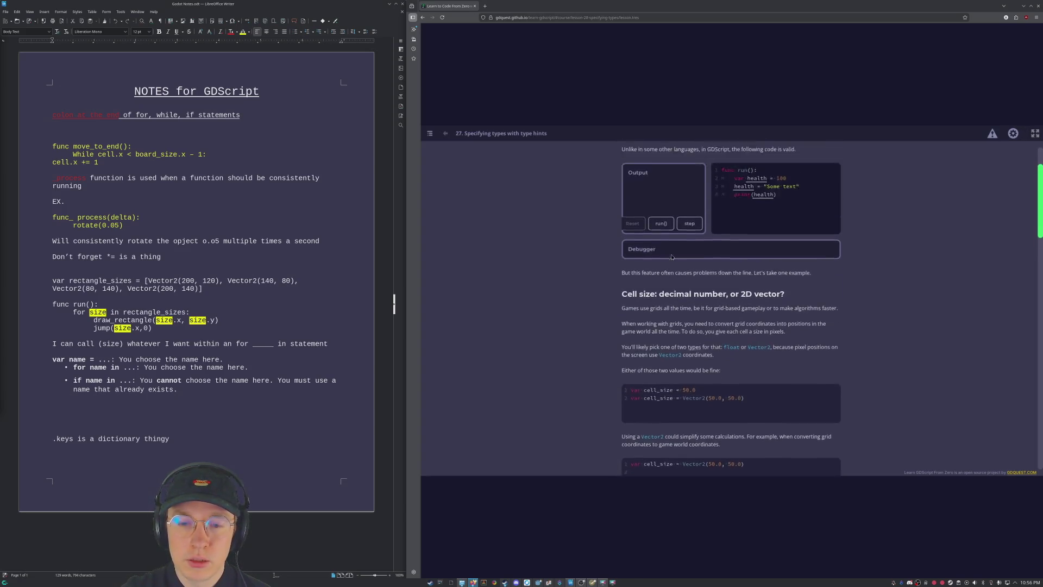
{"action": "scroll", "coordinate": [586, 180], "scroll_direction": "up", "scroll_amount": 3}
Insert a page break after the last note line in the Writer document.
{"action": "left_click", "coordinate": [297, 481]}
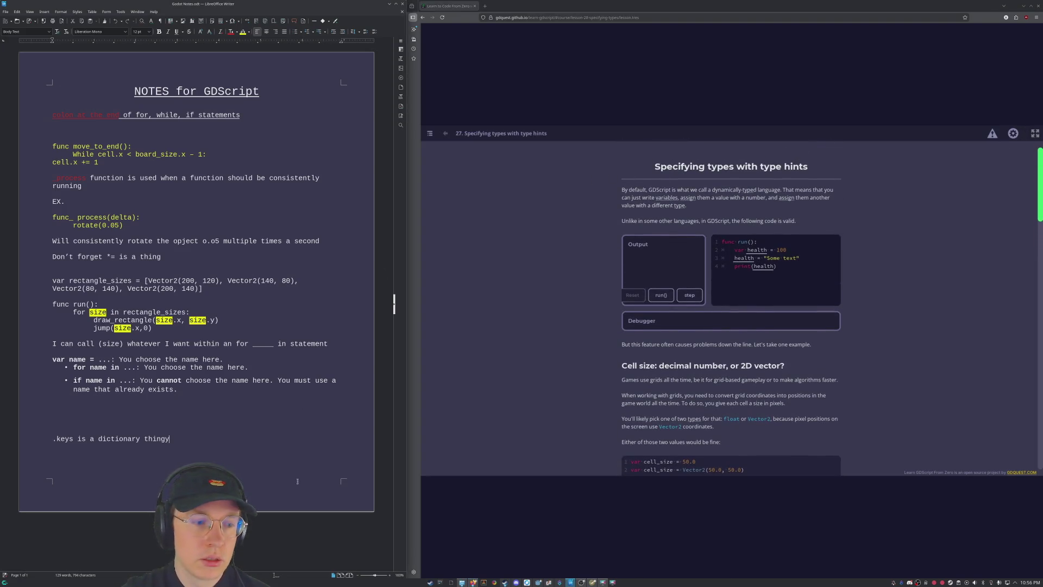
{"action": "key", "text": "ctrl+Return"}
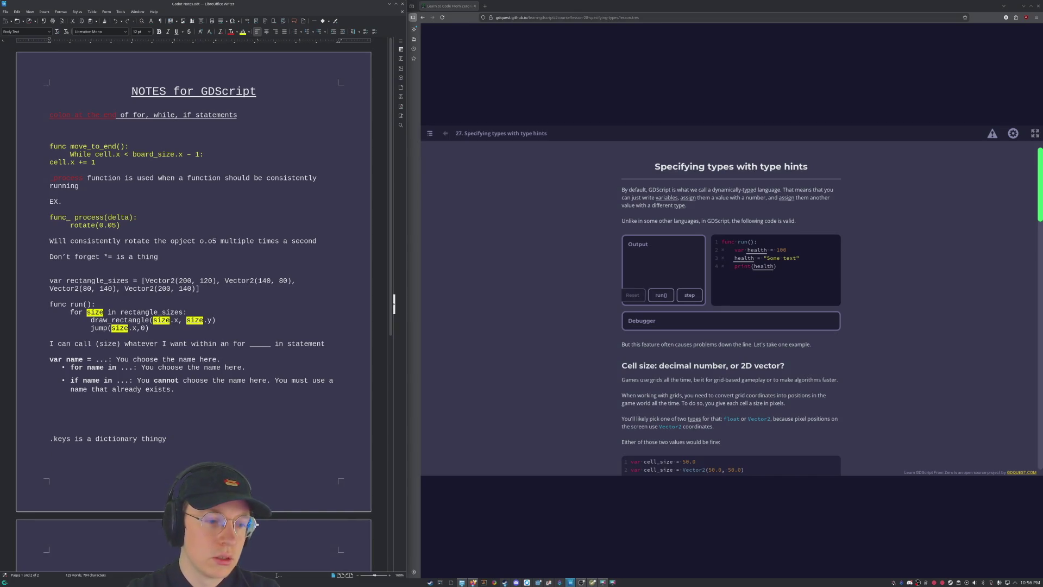
{"action": "scroll", "coordinate": [334, 468], "scroll_direction": "down", "scroll_amount": 10}
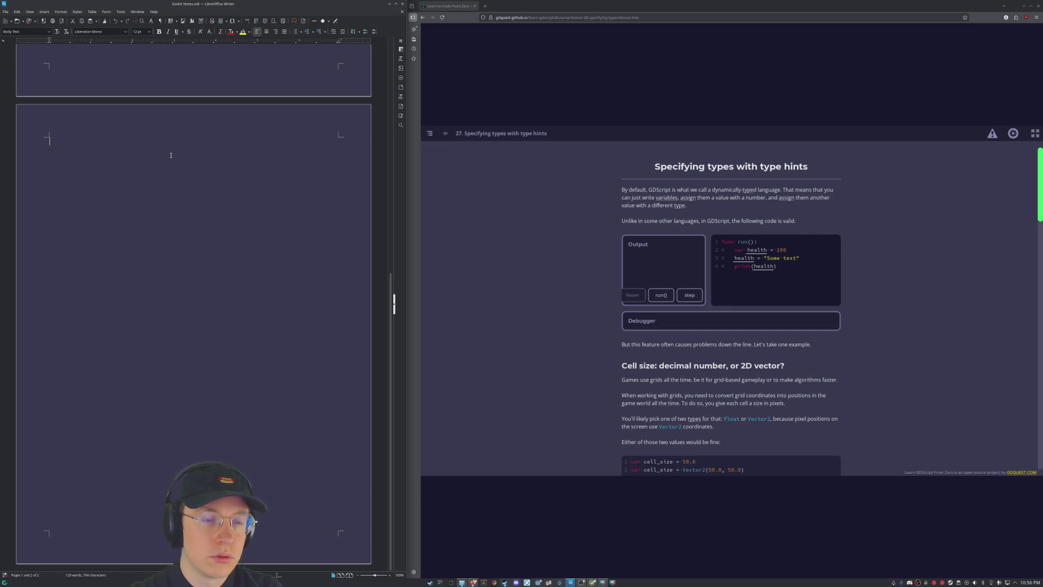
Type the centred, underlined heading 'Chap 27 notes Specifying Types with type hints'.
{"action": "key", "text": "ctrl+e"}
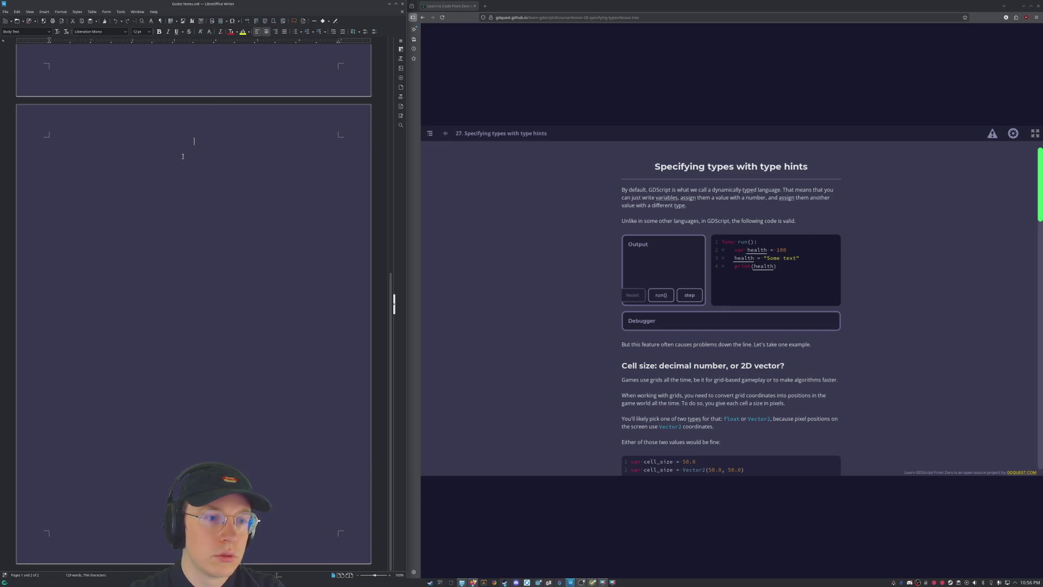
{"action": "key", "text": "ctrl+u"}
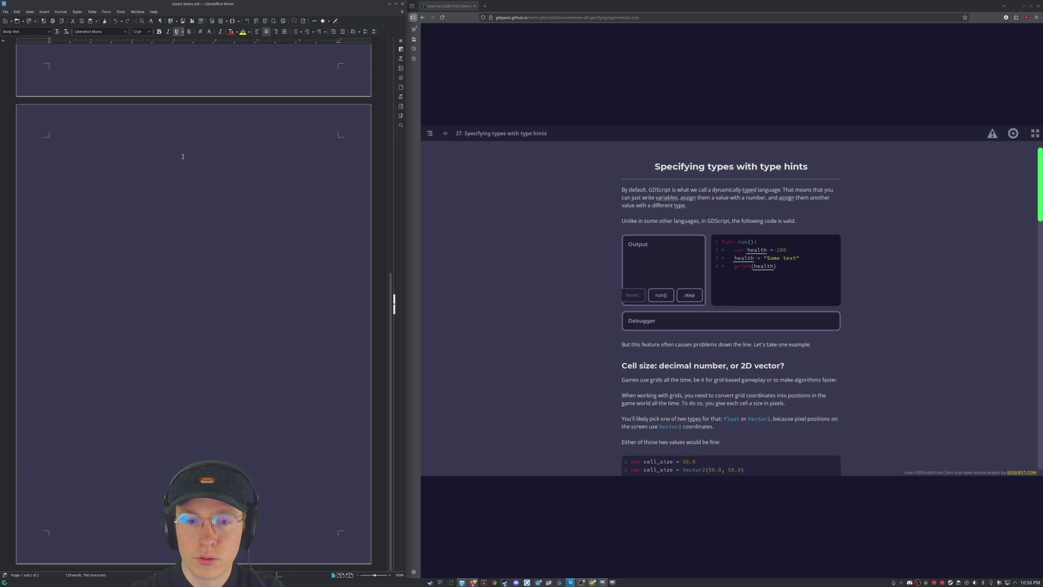
{"action": "left_click", "coordinate": [912, 261]}
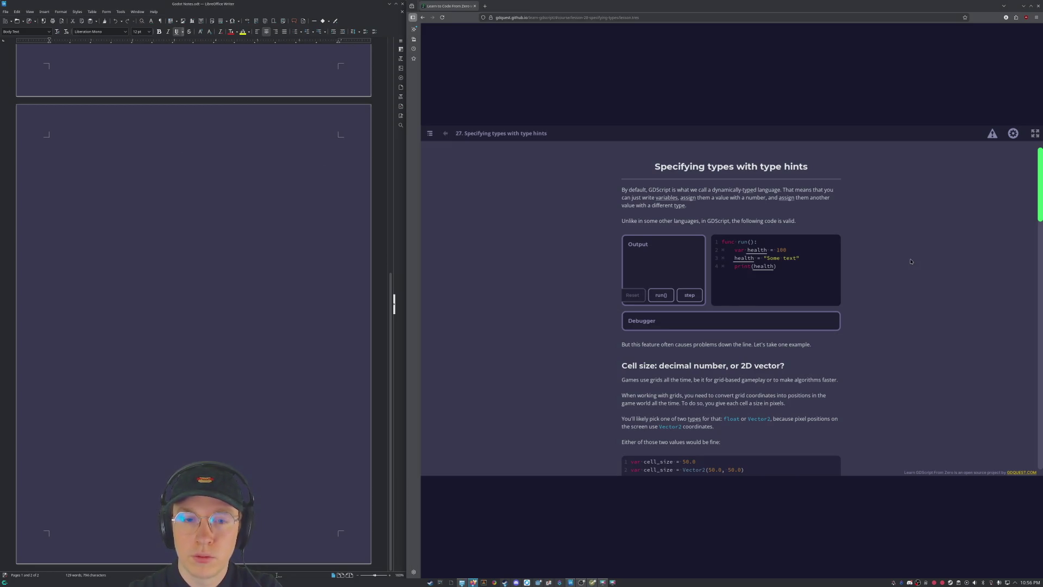
{"action": "left_click", "coordinate": [124, 193]}
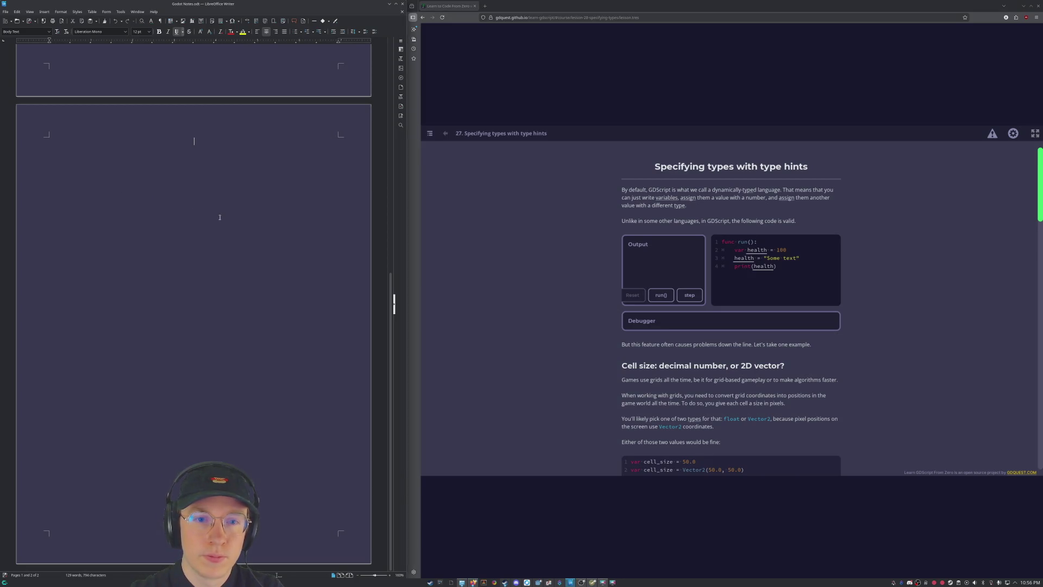
{"action": "type", "text": "C"}
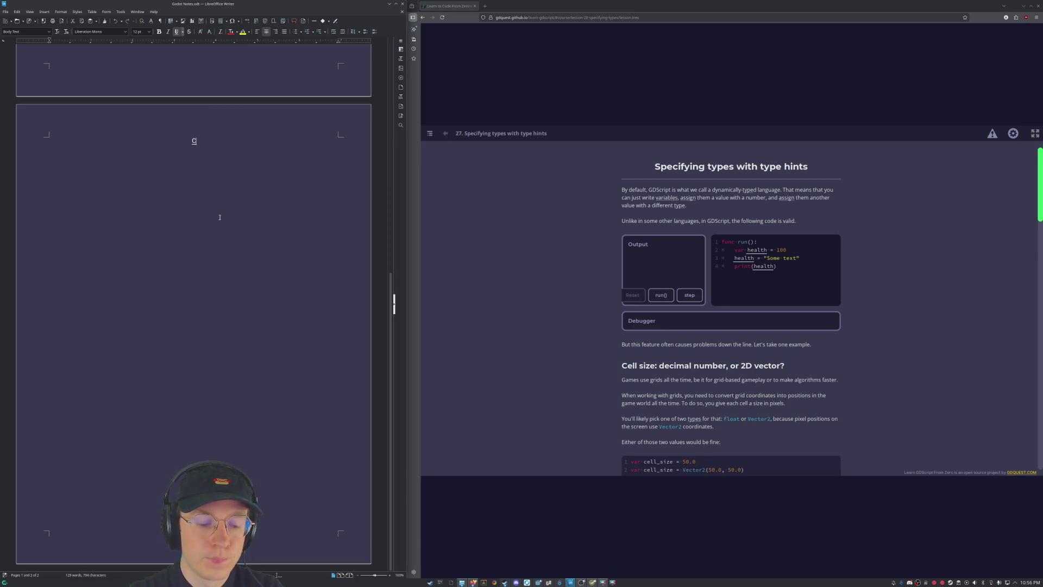
{"action": "type", "text": "hap 27 notes"}
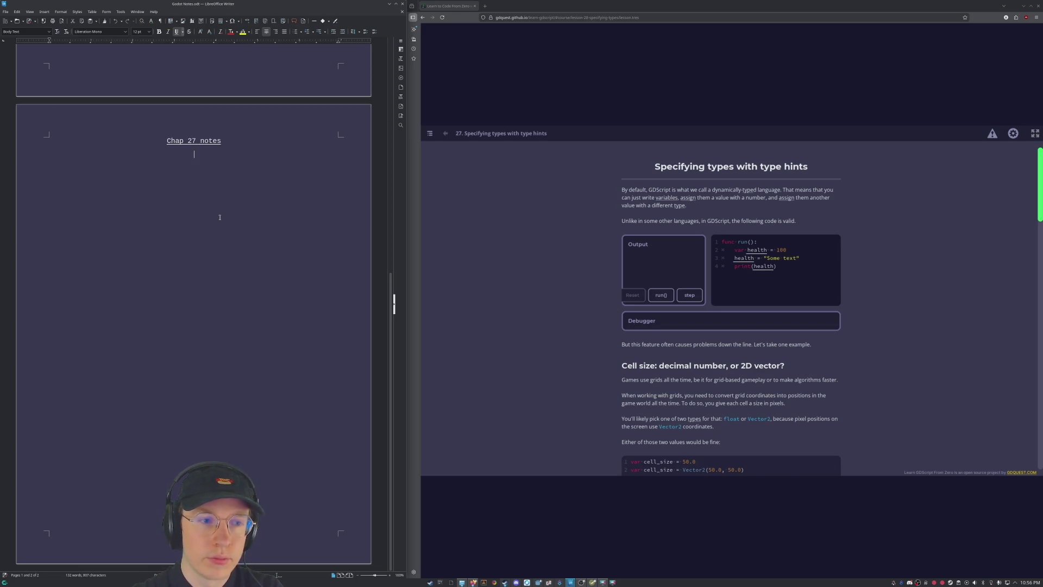
{"action": "type", "text": " Sp"}
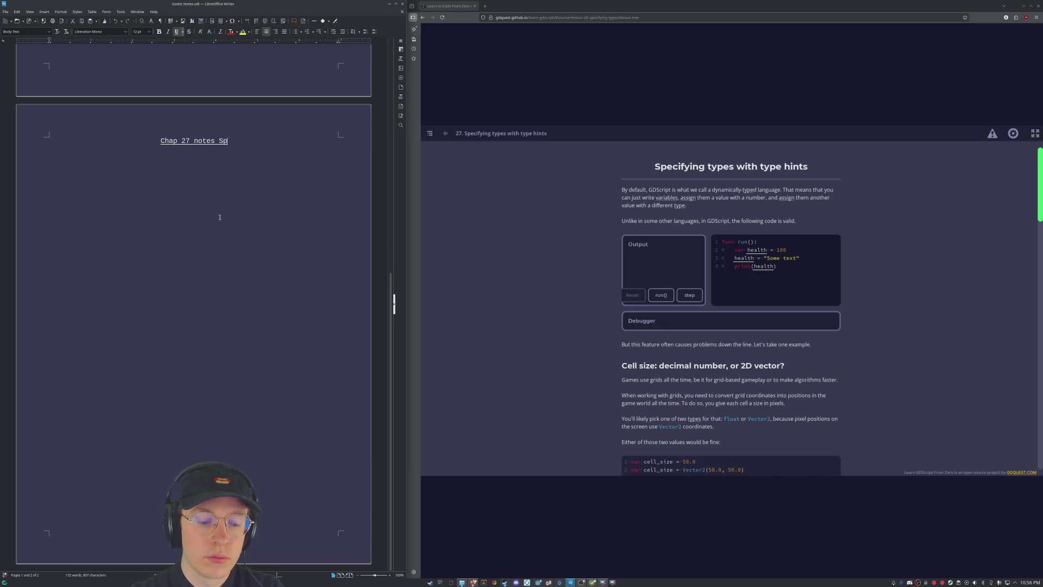
{"action": "type", "text": "ecifying Typer"}
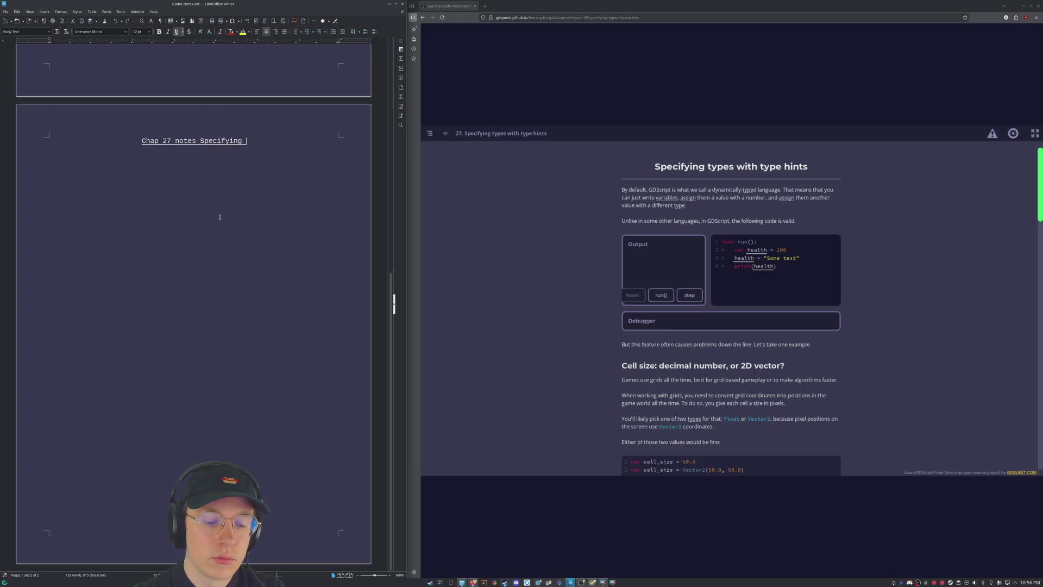
{"action": "key", "text": "BackSpace"}
{"action": "type", "text": "s w"}
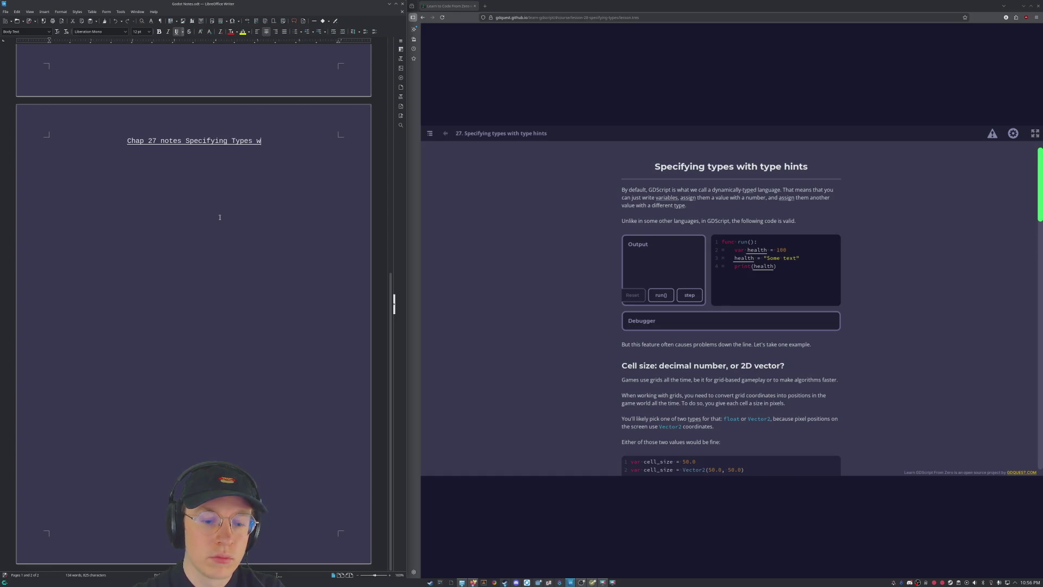
{"action": "type", "text": "ith type hints"}
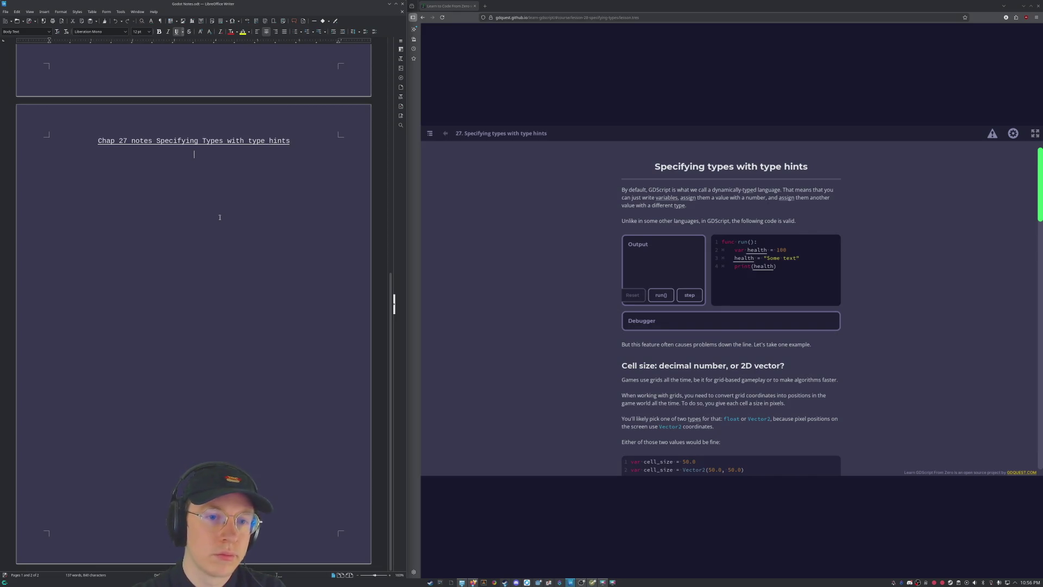
Start a new line below the heading with underline off and left alignment.
{"action": "key", "text": "Return"}
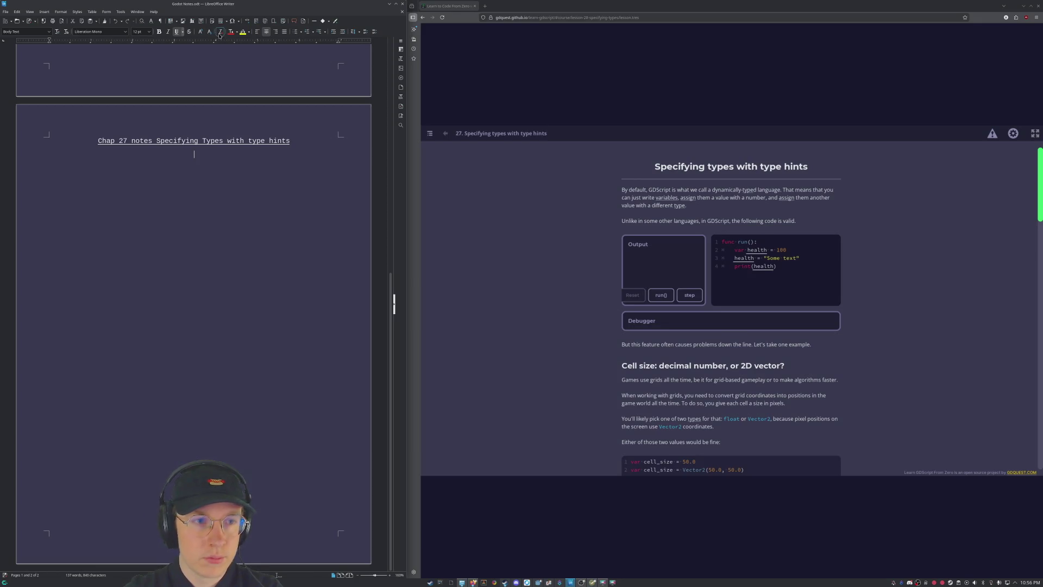
{"action": "left_click", "coordinate": [220, 32]}
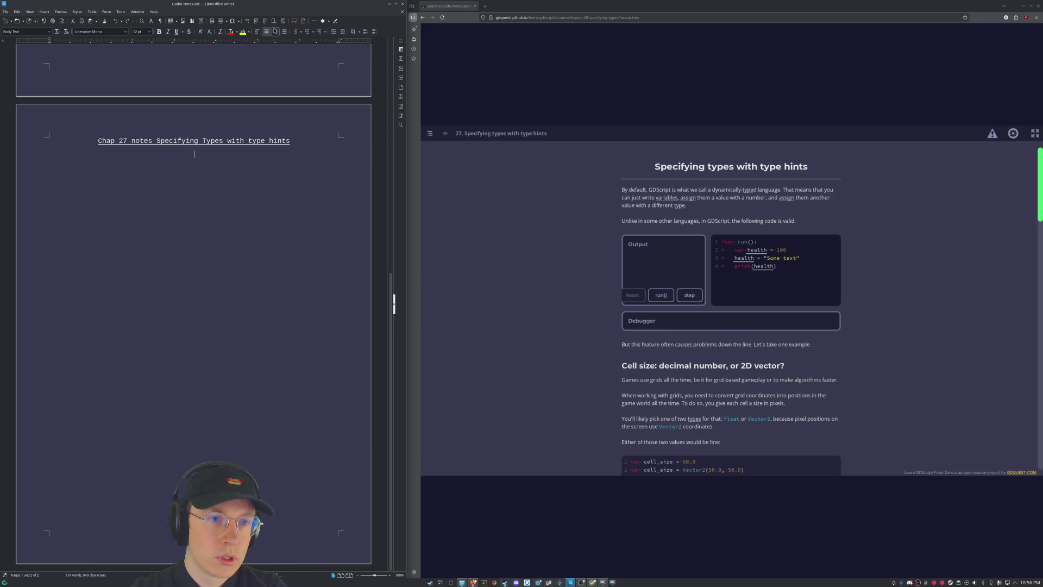
{"action": "left_click", "coordinate": [258, 32]}
{"action": "scroll", "coordinate": [758, 252], "scroll_direction": "down", "scroll_amount": 2}
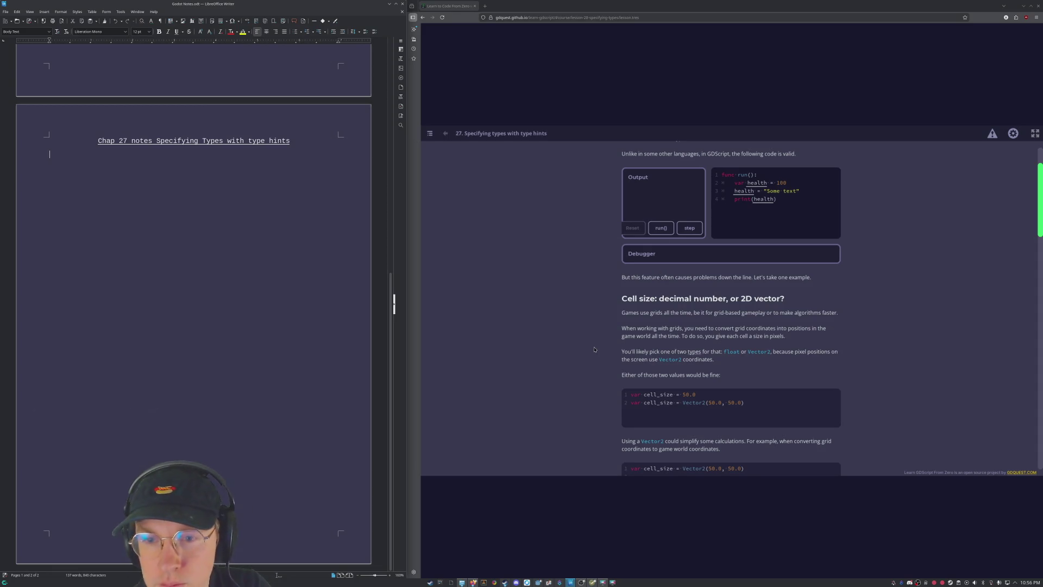
Scroll lesson 27 down to the cell_size examples comparing float and Vector2.
{"action": "scroll", "coordinate": [884, 271], "scroll_direction": "down", "scroll_amount": 3}
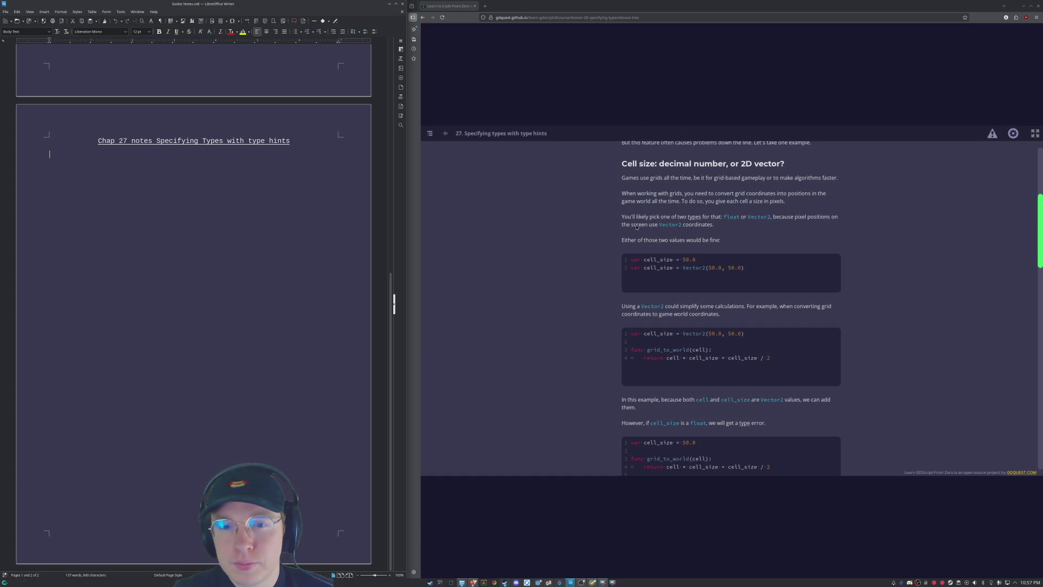
{"action": "left_click", "coordinate": [632, 188]}
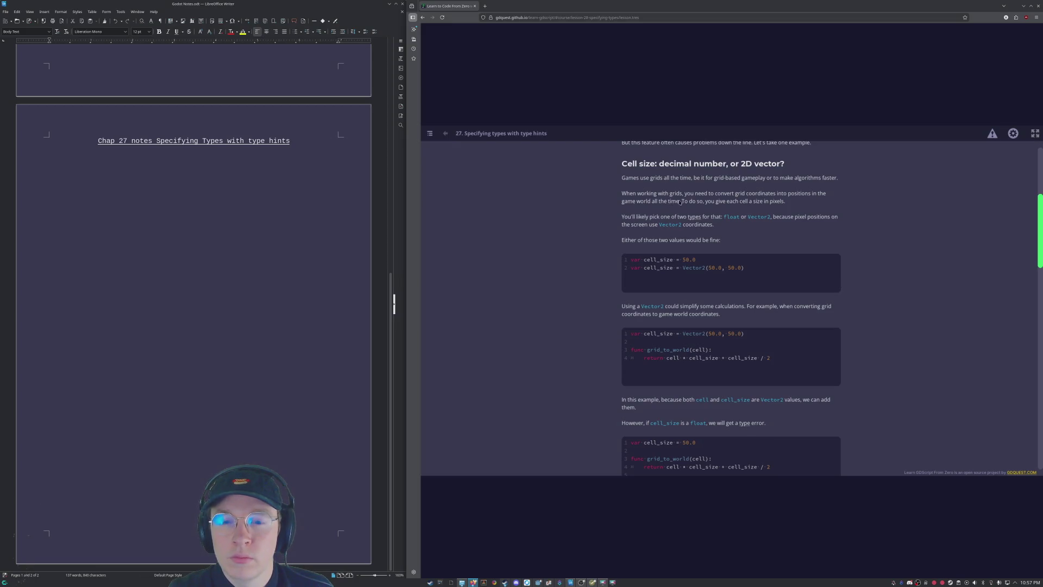
{"action": "scroll", "coordinate": [779, 208], "scroll_direction": "down", "scroll_amount": 1}
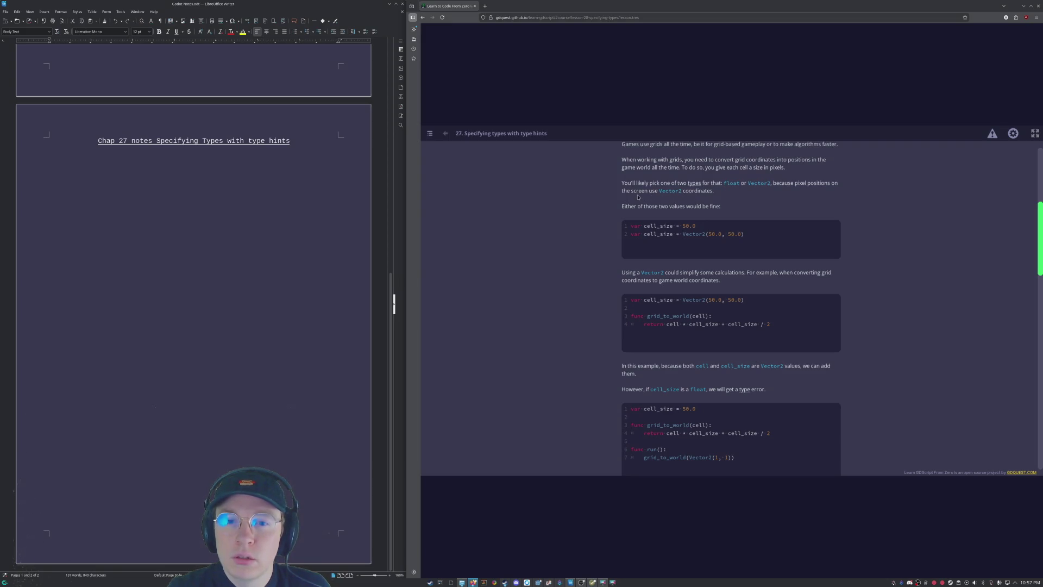
Write 'Grids = float or vector 2' on the line under the chapter 27 heading.
{"action": "left_click", "coordinate": [295, 158]}
{"action": "type", "text": "G"}
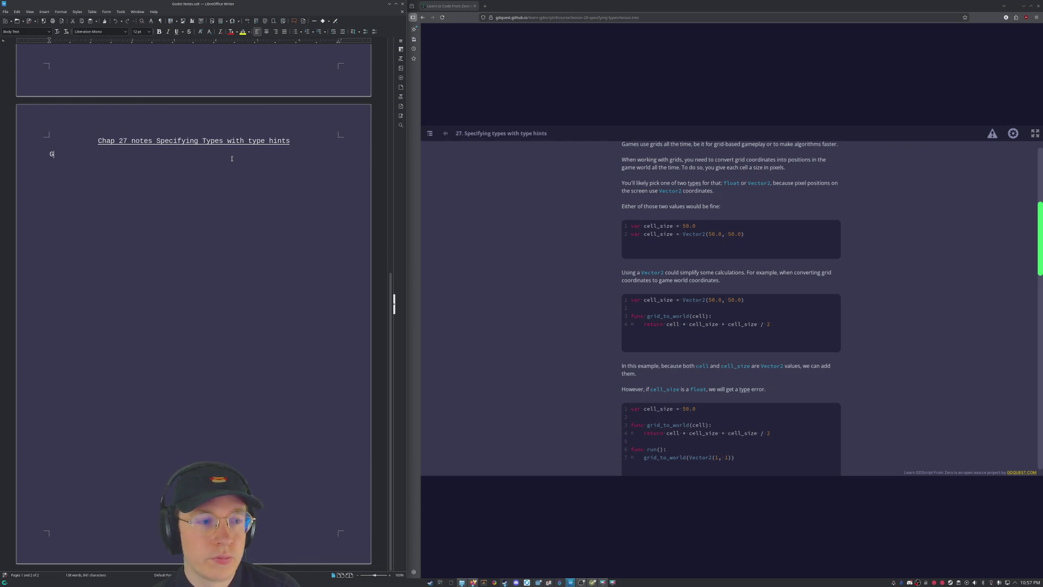
{"action": "type", "text": "rids = "}
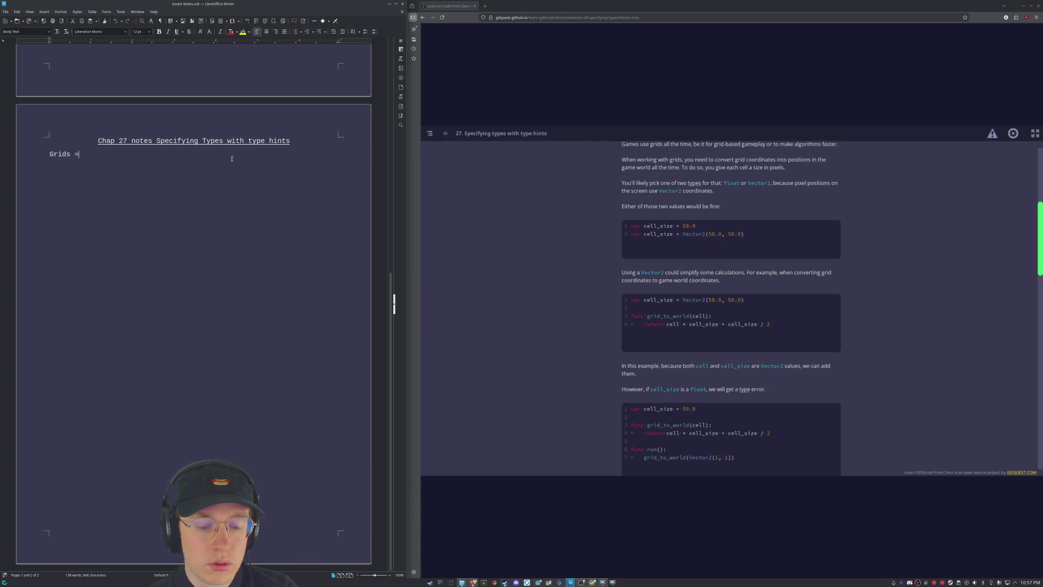
{"action": "type", "text": "float or vector 2"}
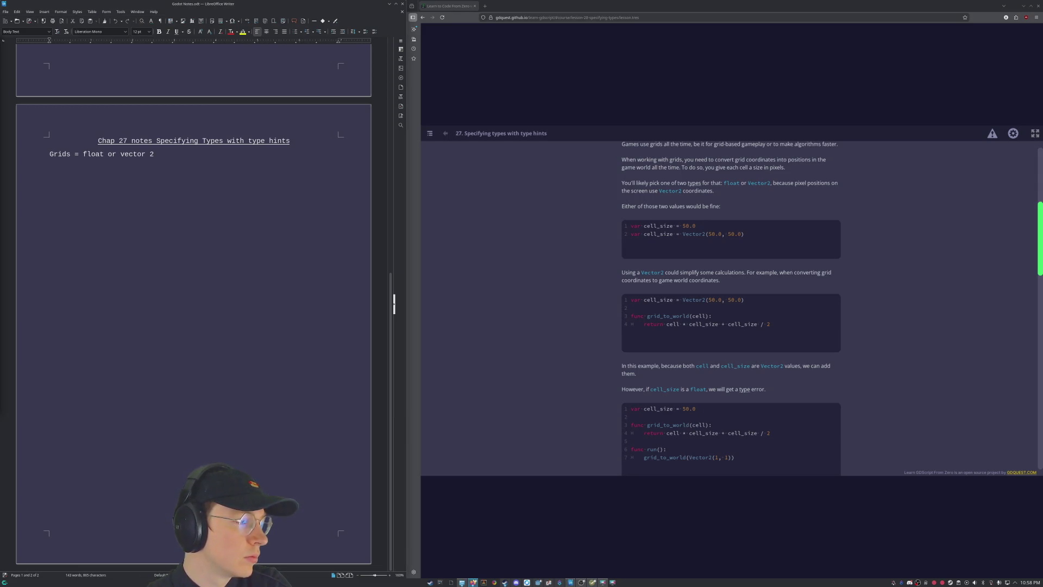
{"action": "key", "text": "alt+Tab"}
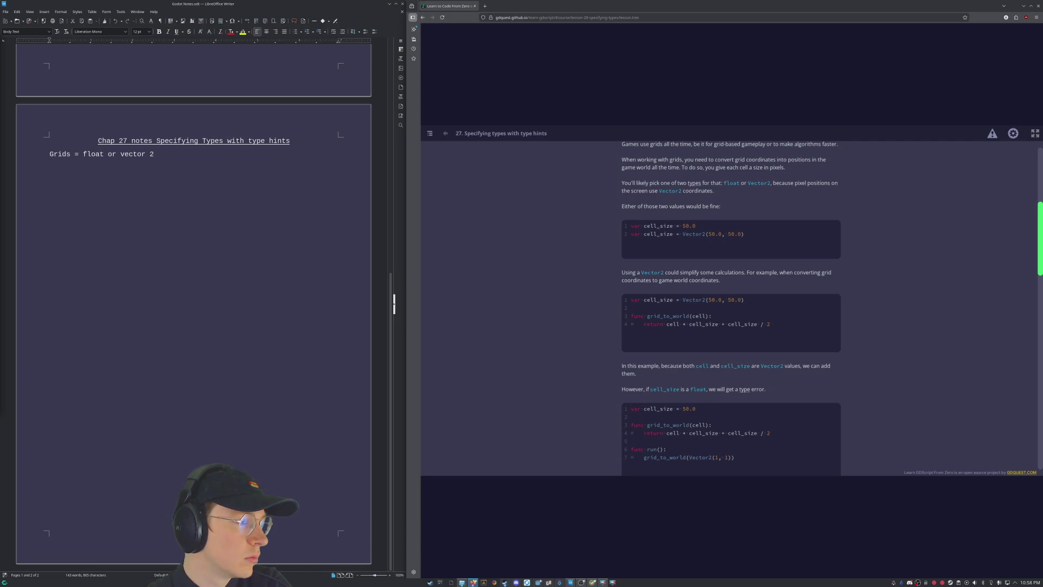
{"action": "key", "text": "alt+Tab"}
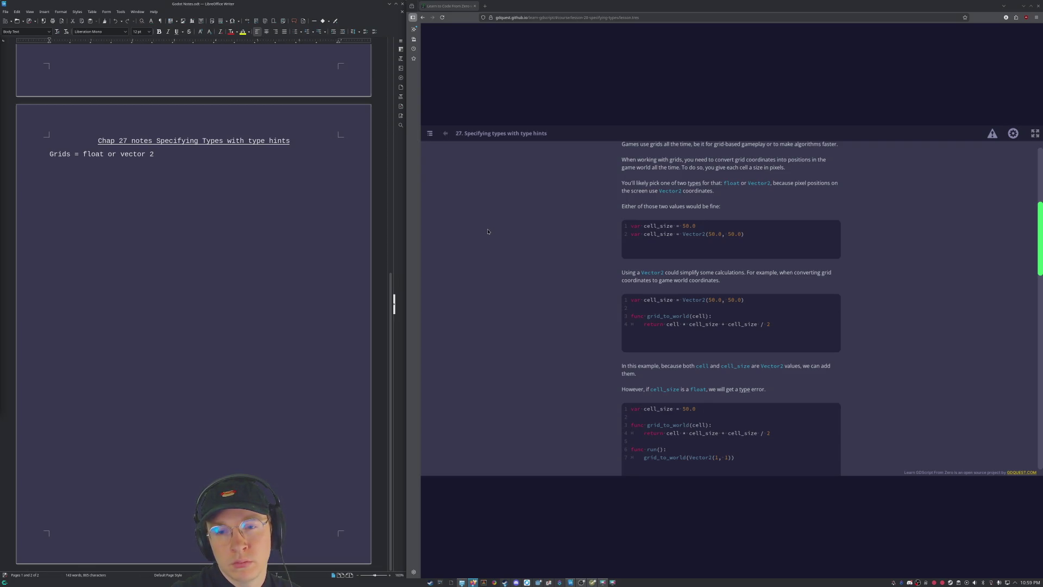
Scroll lesson 27 down to Practices and back up to the cell_size := Vector2(50.0, 50.0) inference example.
{"action": "scroll", "coordinate": [532, 317], "scroll_direction": "down", "scroll_amount": 2}
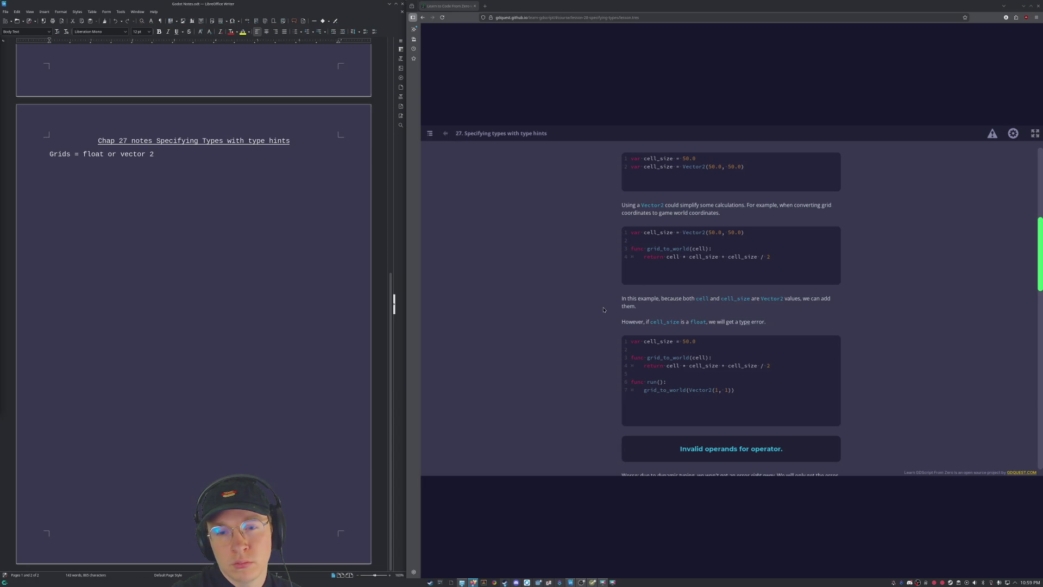
{"action": "scroll", "coordinate": [601, 312], "scroll_direction": "down", "scroll_amount": 2}
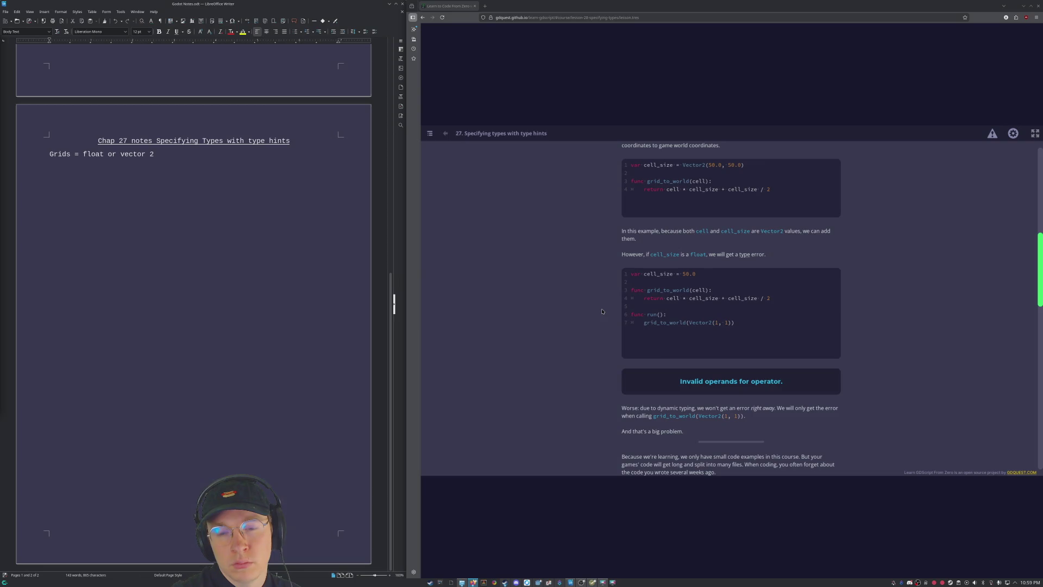
{"action": "scroll", "coordinate": [602, 312], "scroll_direction": "down", "scroll_amount": 1}
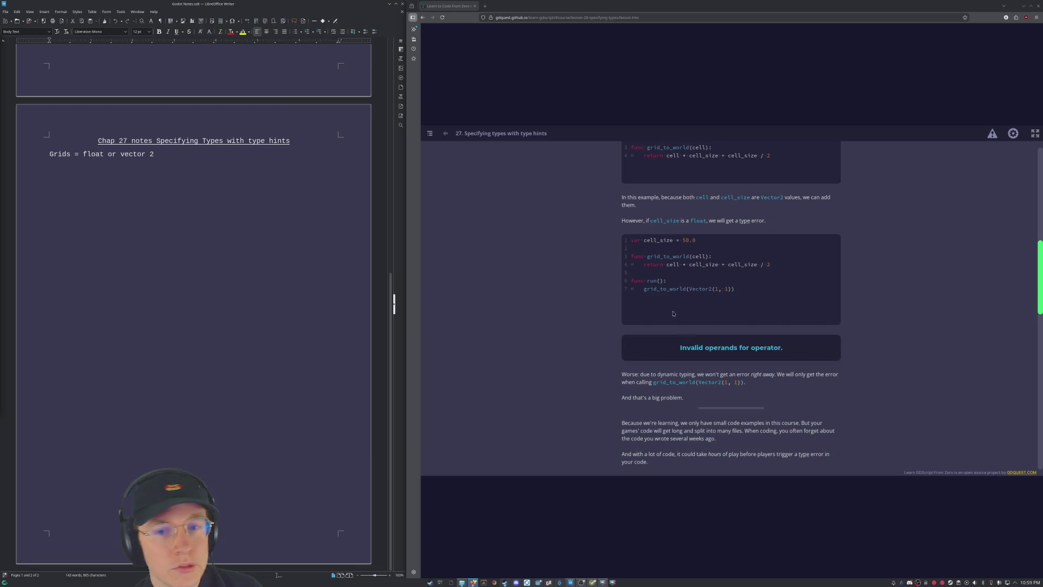
{"action": "scroll", "coordinate": [678, 269], "scroll_direction": "up", "scroll_amount": 10}
{"action": "scroll", "coordinate": [678, 269], "scroll_direction": "down", "scroll_amount": 15}
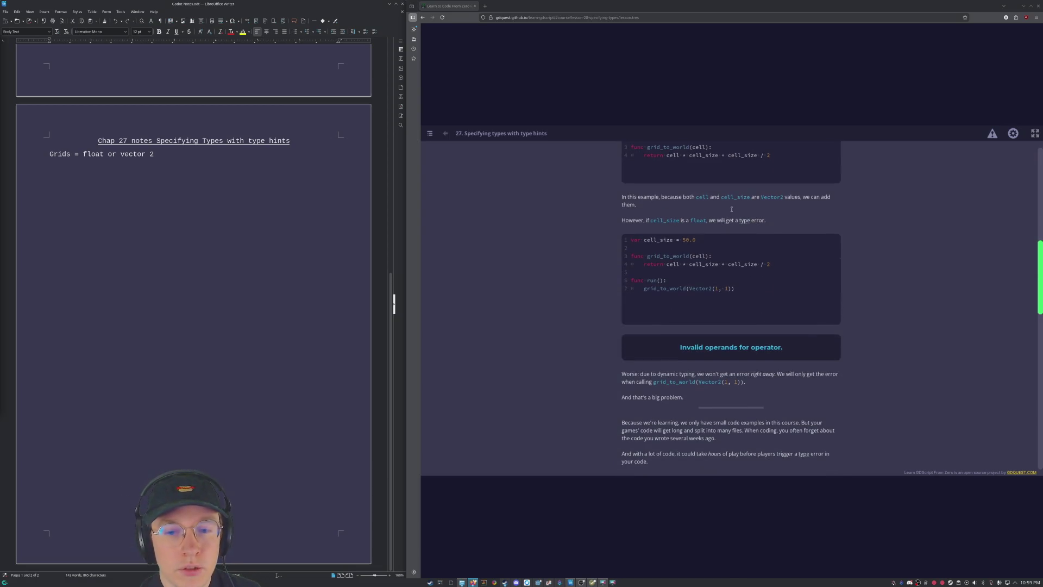
{"action": "scroll", "coordinate": [724, 220], "scroll_direction": "down", "scroll_amount": 1}
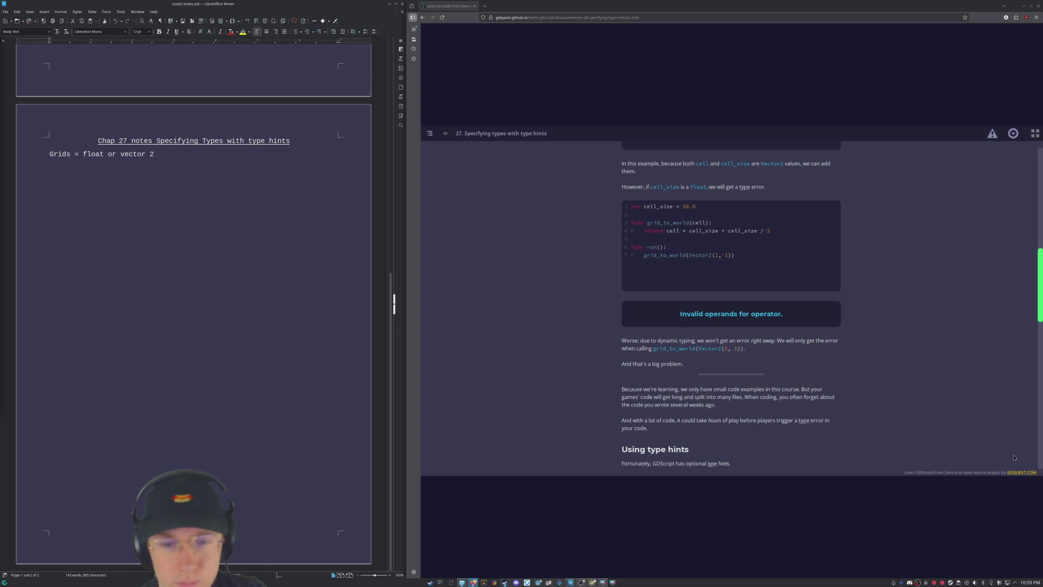
{"action": "scroll", "coordinate": [812, 384], "scroll_direction": "down", "scroll_amount": 6}
{"action": "scroll", "coordinate": [812, 384], "scroll_direction": "down", "scroll_amount": 3}
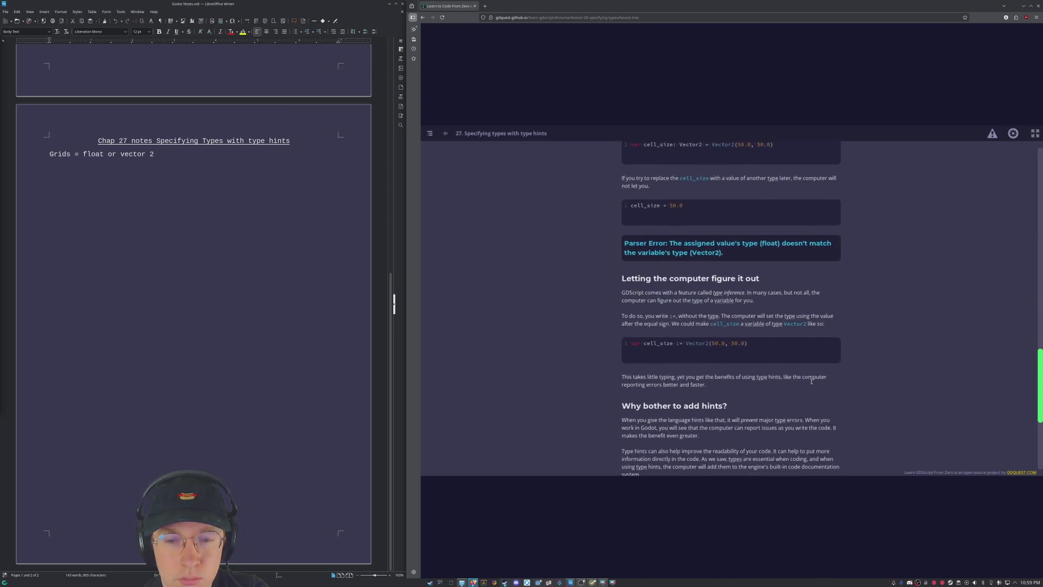
{"action": "scroll", "coordinate": [790, 397], "scroll_direction": "down", "scroll_amount": 4}
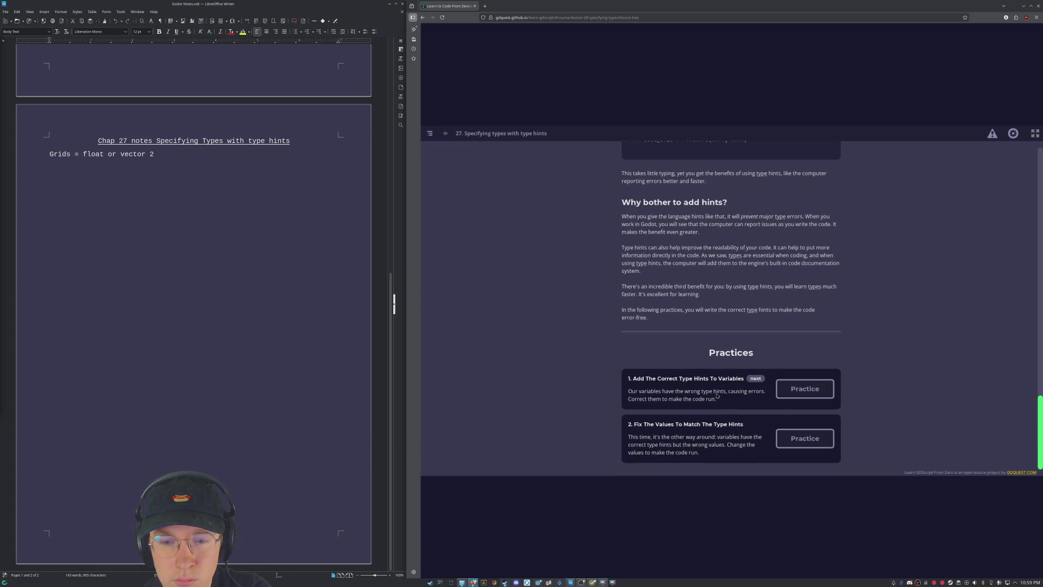
{"action": "scroll", "coordinate": [657, 437], "scroll_direction": "up", "scroll_amount": 15}
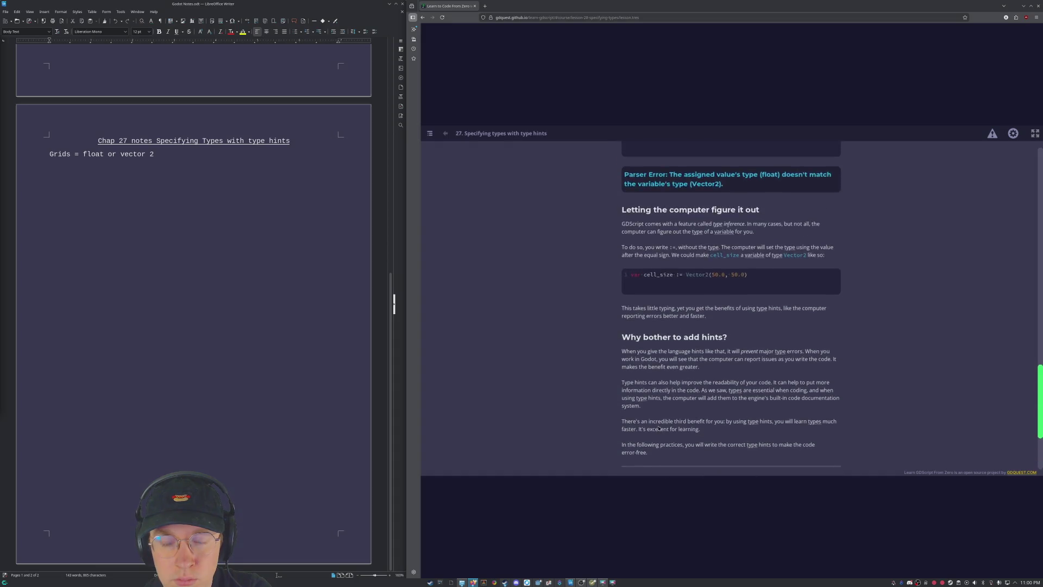
Extend the Grids note in Writer with 'but vector 2'.
{"action": "left_click", "coordinate": [158, 154]}
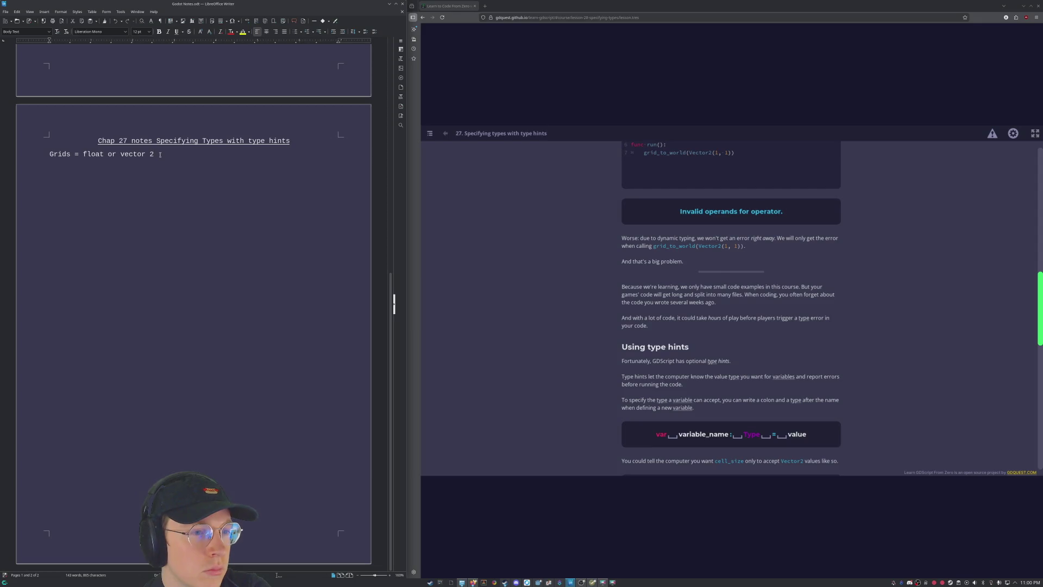
{"action": "type", "text": "but"}
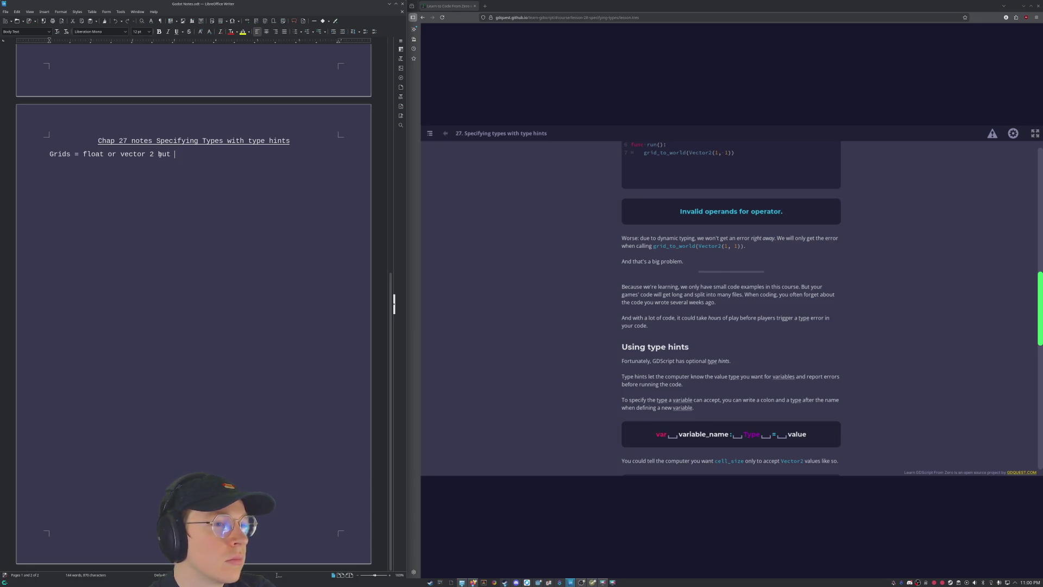
{"action": "type", "text": "vec"}
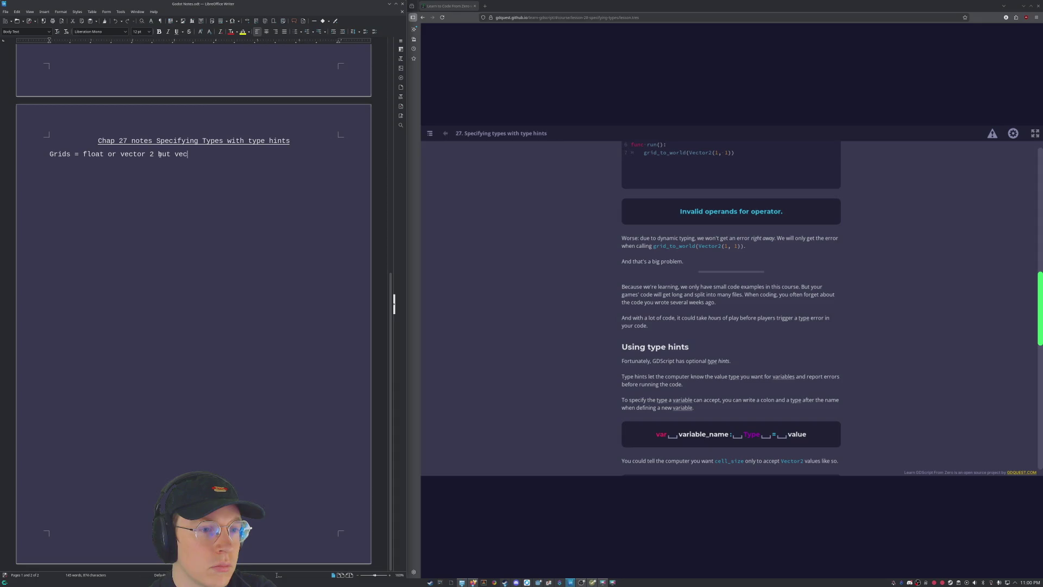
{"action": "type", "text": "t"}
{"action": "type", "text": "or 2"}
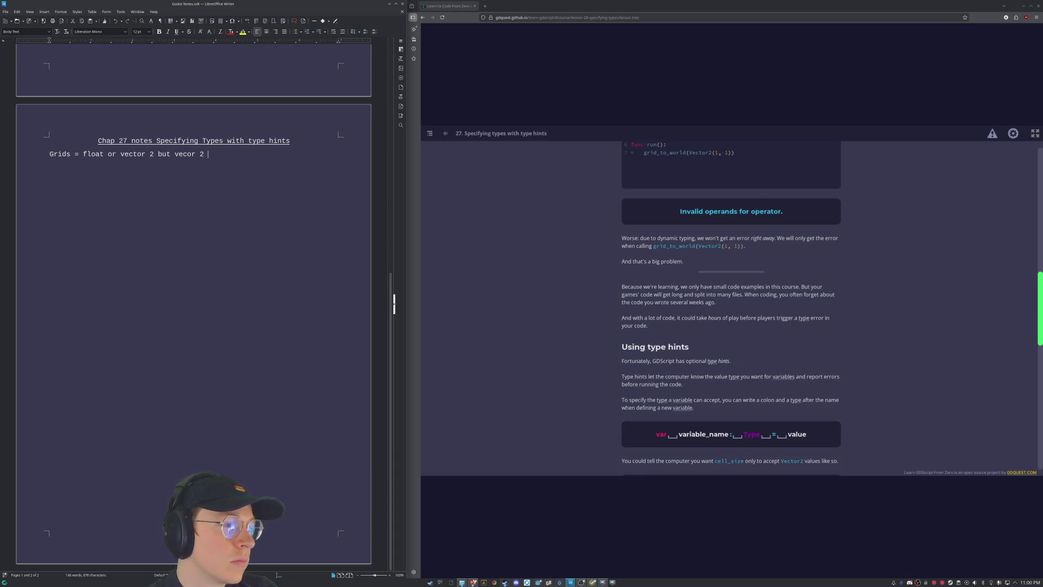
{"action": "scroll", "coordinate": [688, 351], "scroll_direction": "up", "scroll_amount": 10}
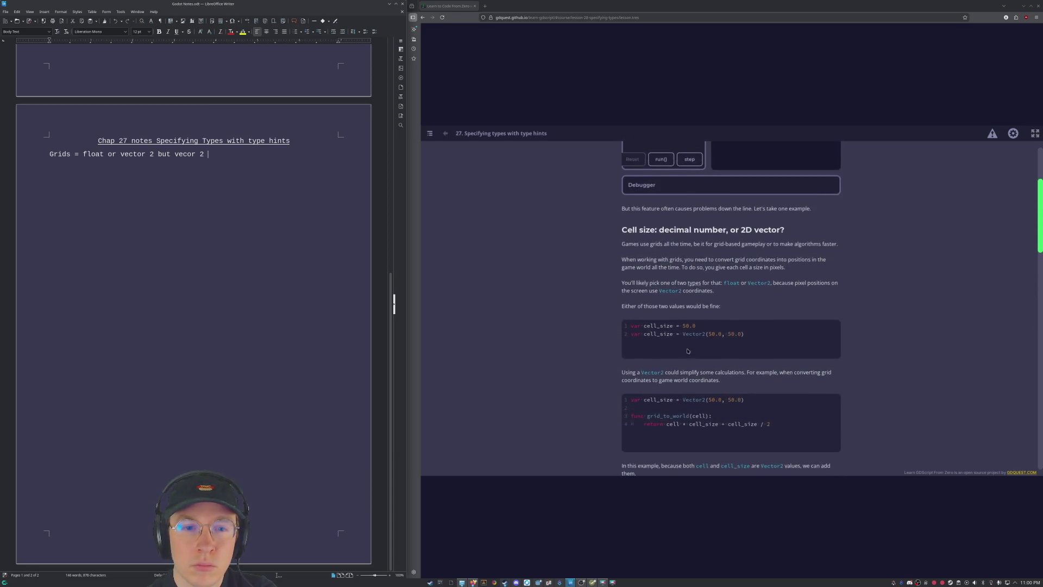
{"action": "scroll", "coordinate": [687, 351], "scroll_direction": "down", "scroll_amount": 10}
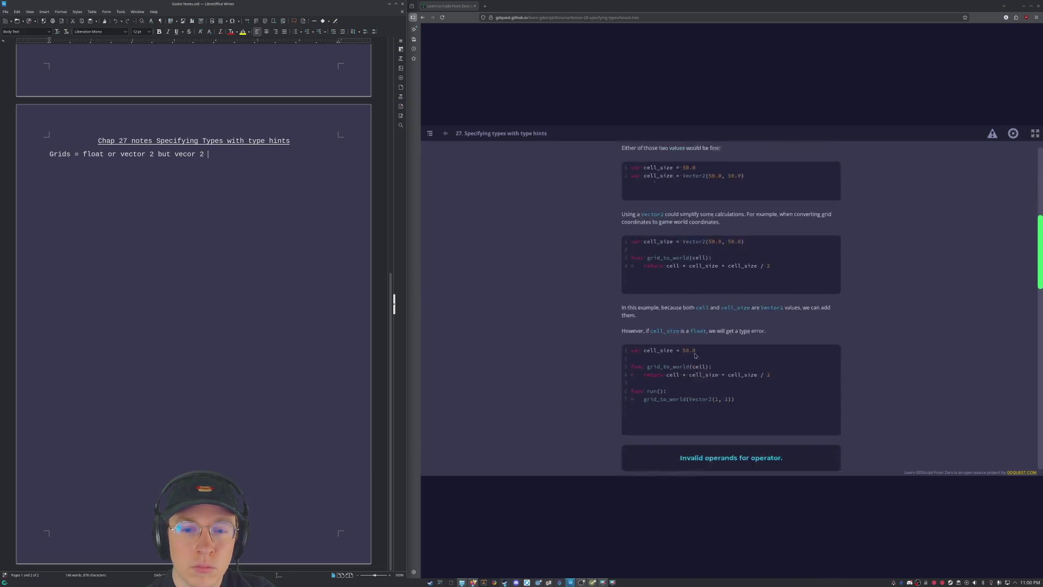
{"action": "scroll", "coordinate": [707, 359], "scroll_direction": "down", "scroll_amount": 5}
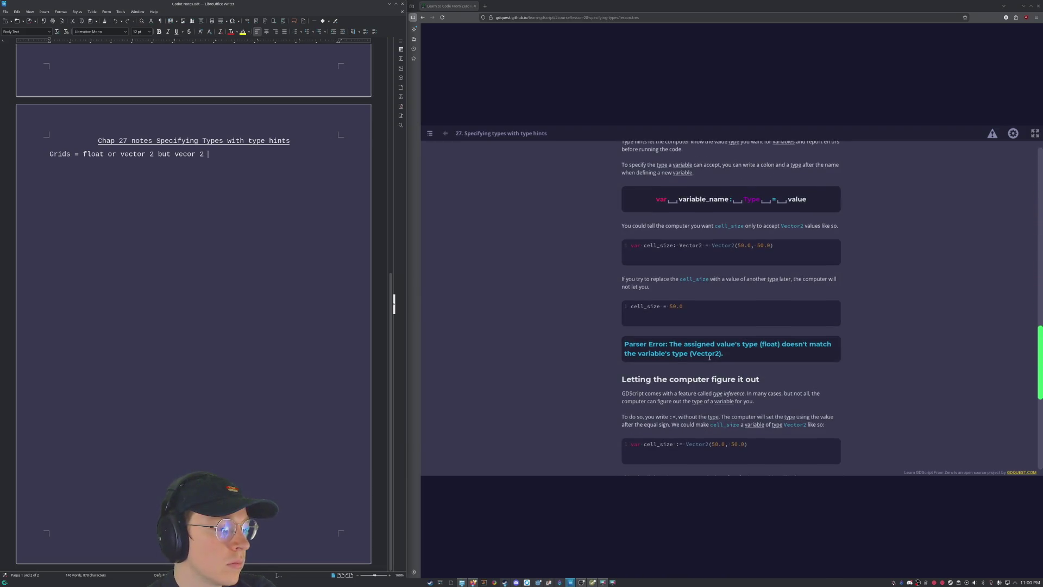
{"action": "scroll", "coordinate": [710, 357], "scroll_direction": "up", "scroll_amount": 15}
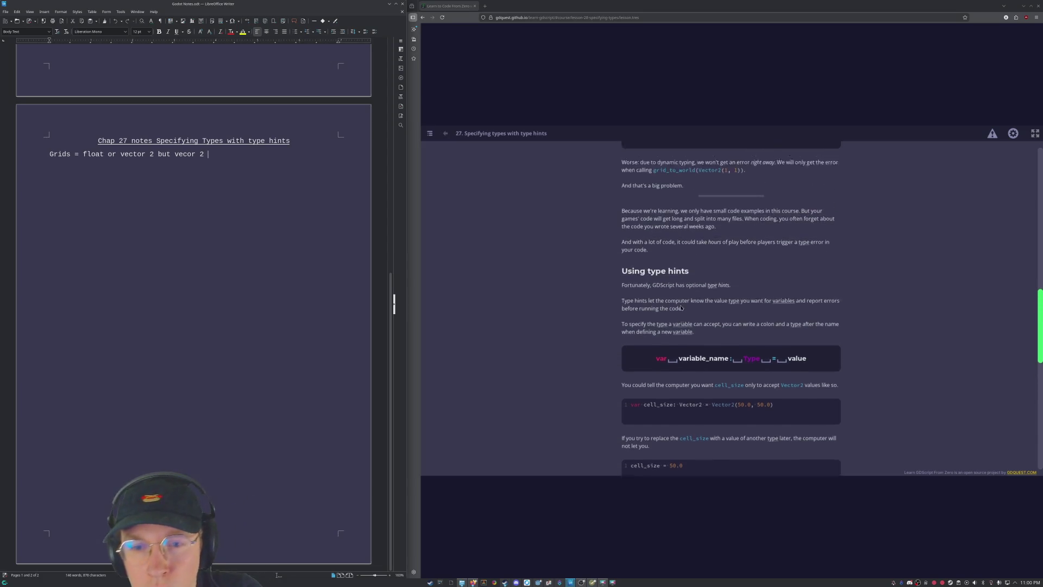
{"action": "scroll", "coordinate": [687, 304], "scroll_direction": "up", "scroll_amount": 1}
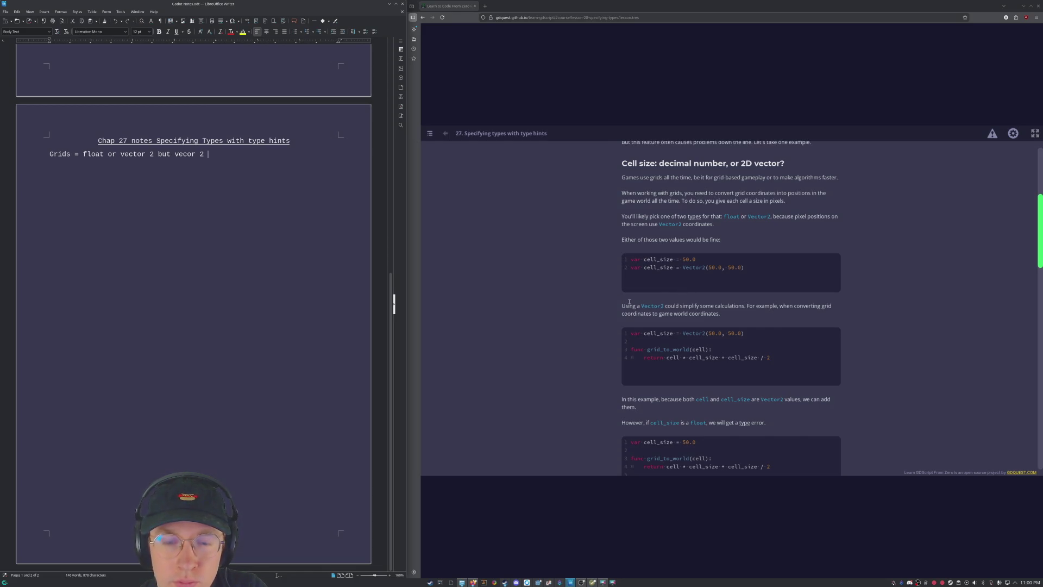
{"action": "scroll", "coordinate": [817, 339], "scroll_direction": "down", "scroll_amount": 5}
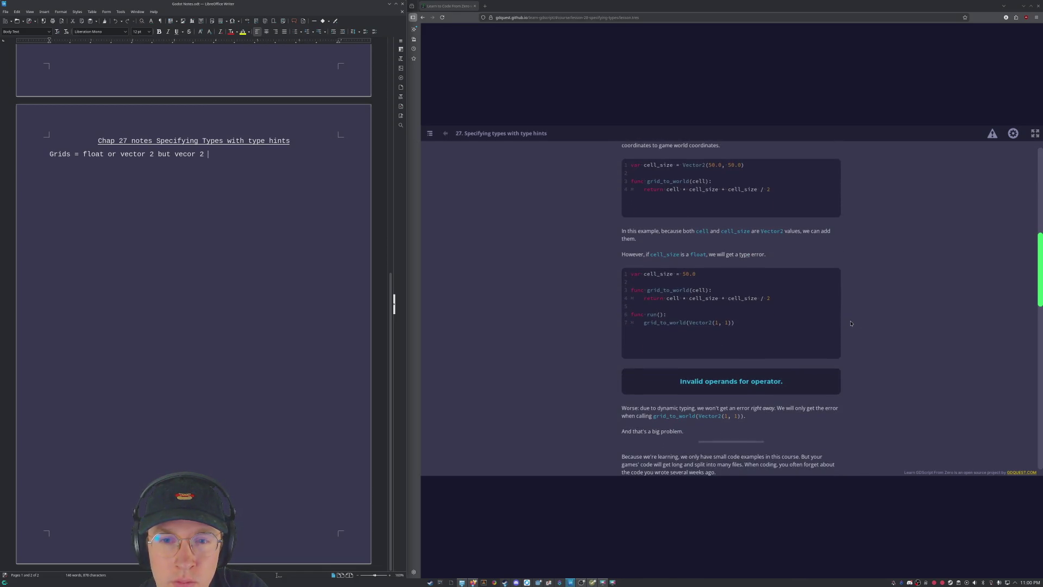
{"action": "scroll", "coordinate": [700, 230], "scroll_direction": "up", "scroll_amount": 2}
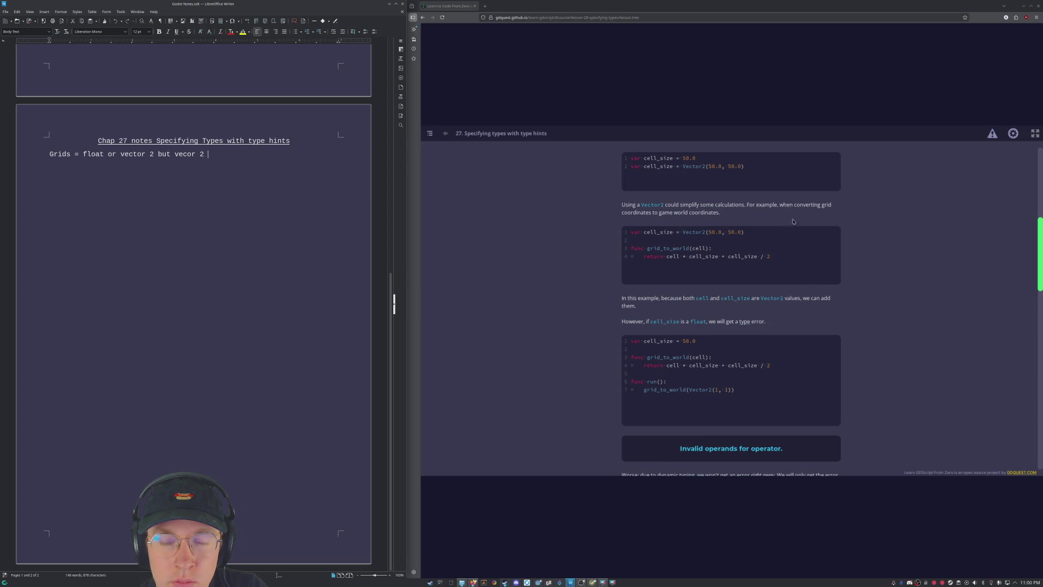
{"action": "left_click", "coordinate": [870, 365]}
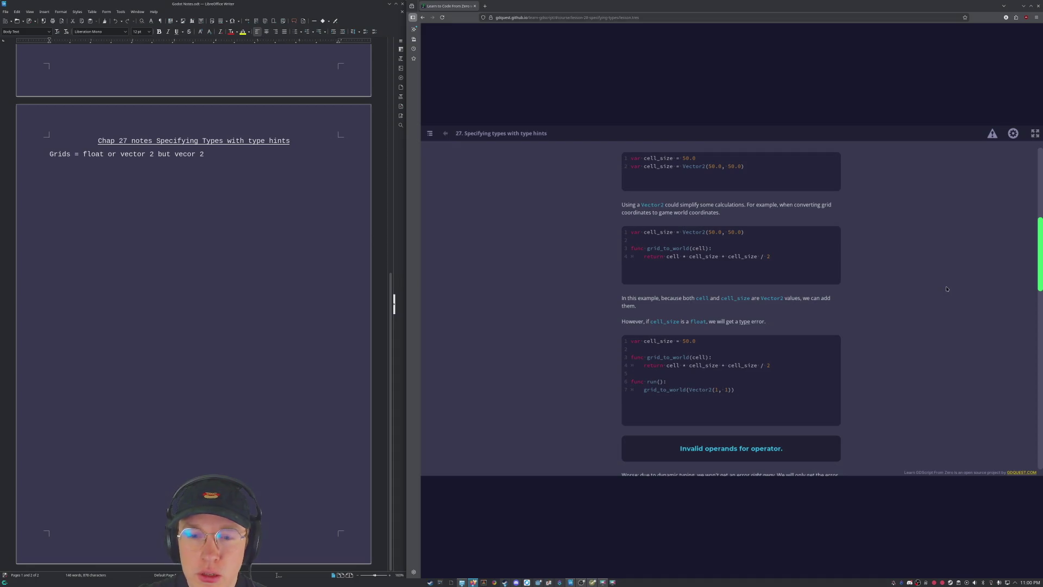
{"action": "scroll", "coordinate": [609, 314], "scroll_direction": "down", "scroll_amount": 3}
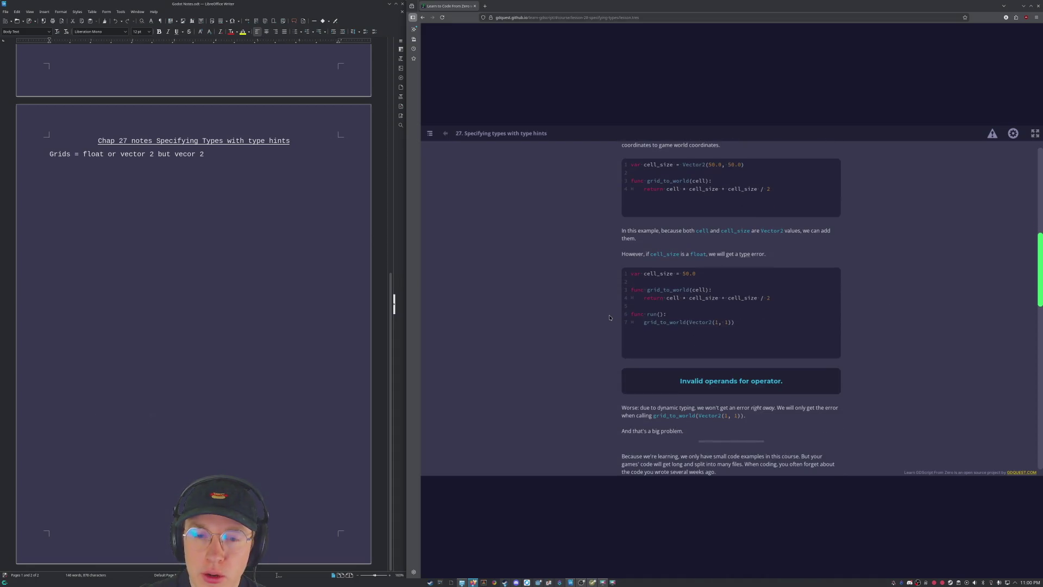
{"action": "scroll", "coordinate": [621, 303], "scroll_direction": "down", "scroll_amount": 1}
{"action": "scroll", "coordinate": [620, 303], "scroll_direction": "up", "scroll_amount": 4}
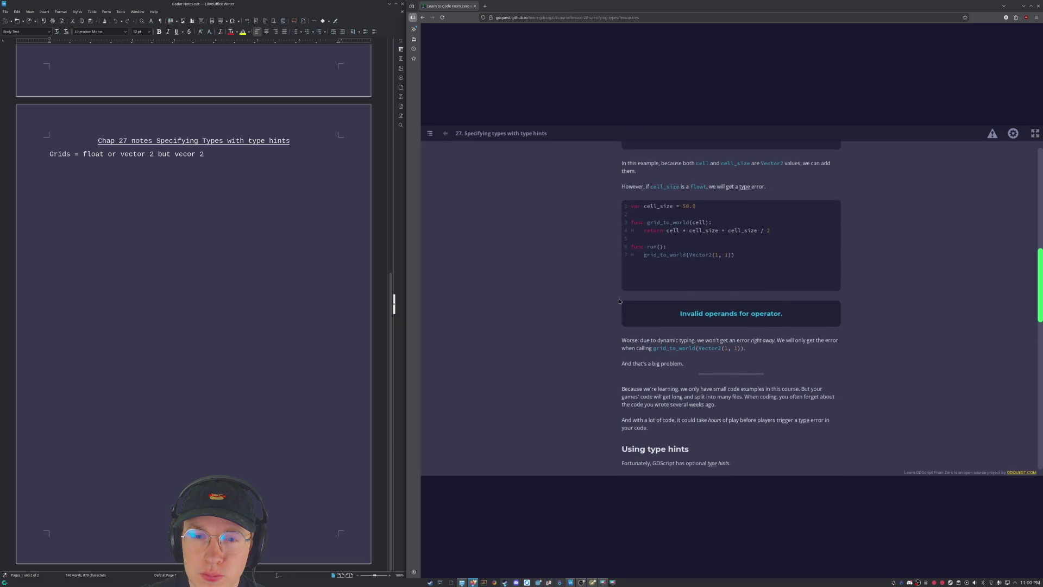
{"action": "scroll", "coordinate": [620, 301], "scroll_direction": "up", "scroll_amount": 1}
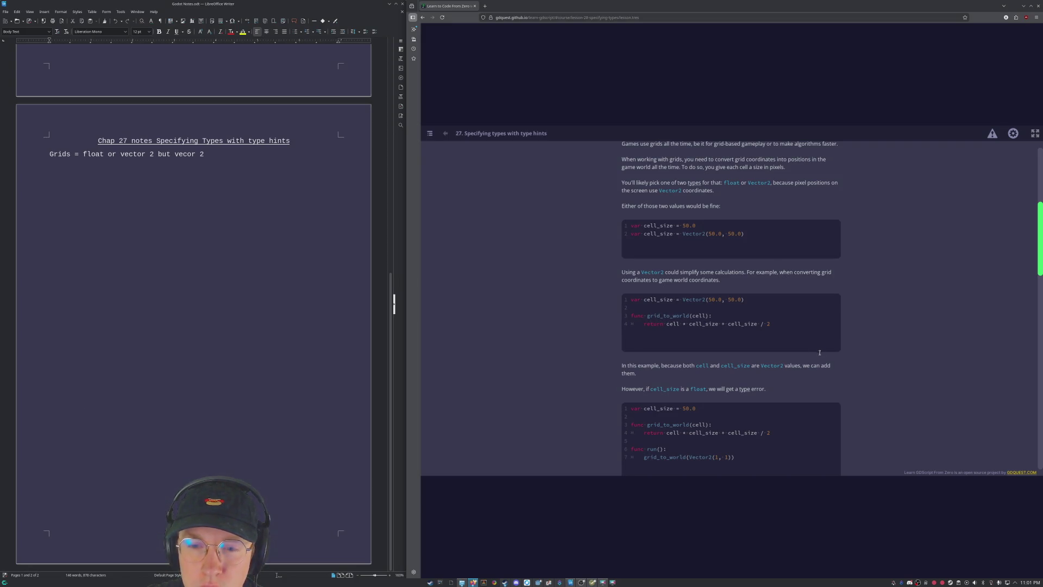
{"action": "scroll", "coordinate": [754, 336], "scroll_direction": "down", "scroll_amount": 2}
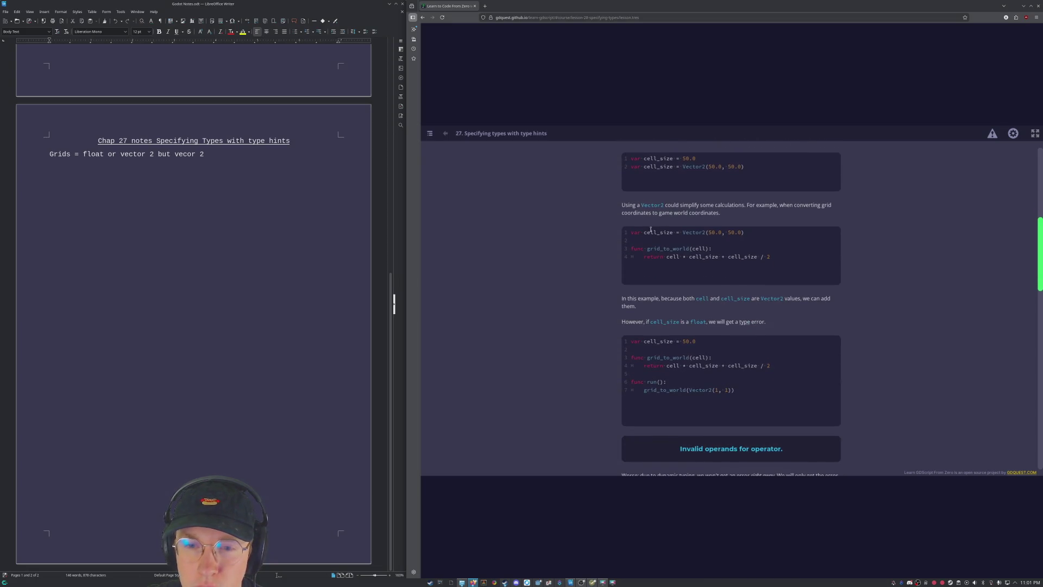
{"action": "scroll", "coordinate": [661, 261], "scroll_direction": "down", "scroll_amount": 1}
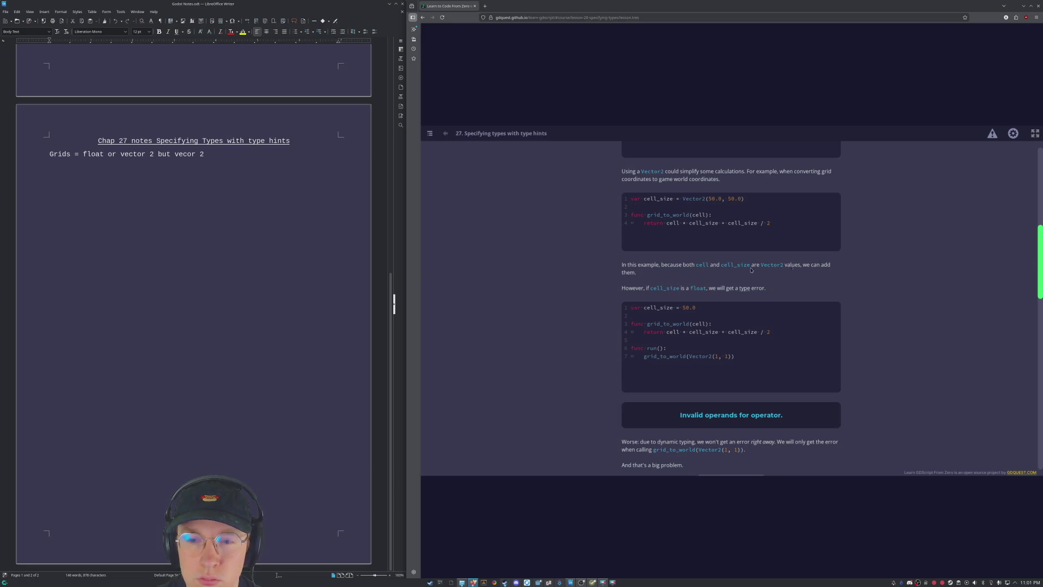
{"action": "scroll", "coordinate": [599, 273], "scroll_direction": "down", "scroll_amount": 5}
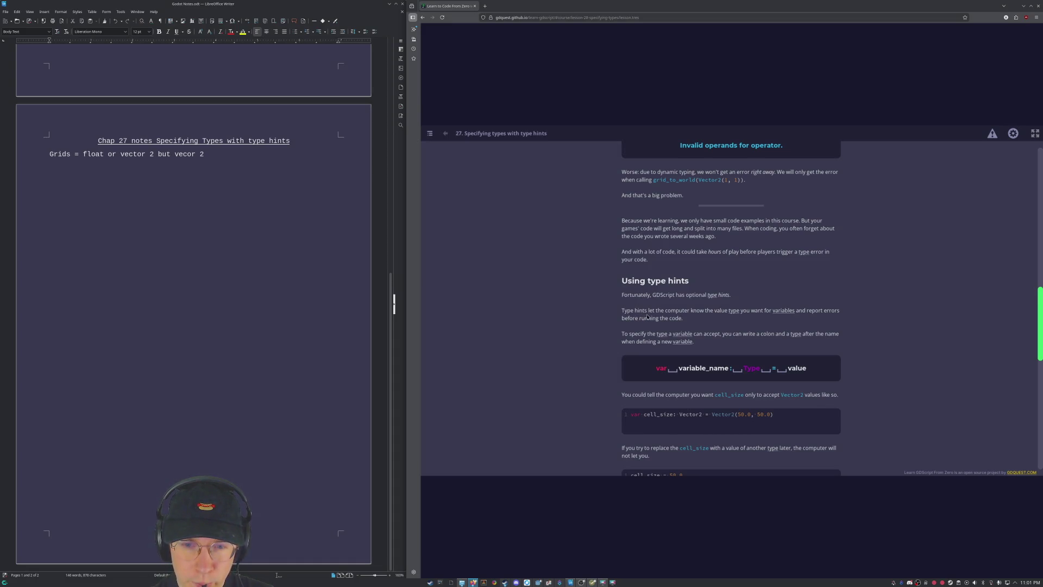
{"action": "scroll", "coordinate": [648, 317], "scroll_direction": "down", "scroll_amount": 3}
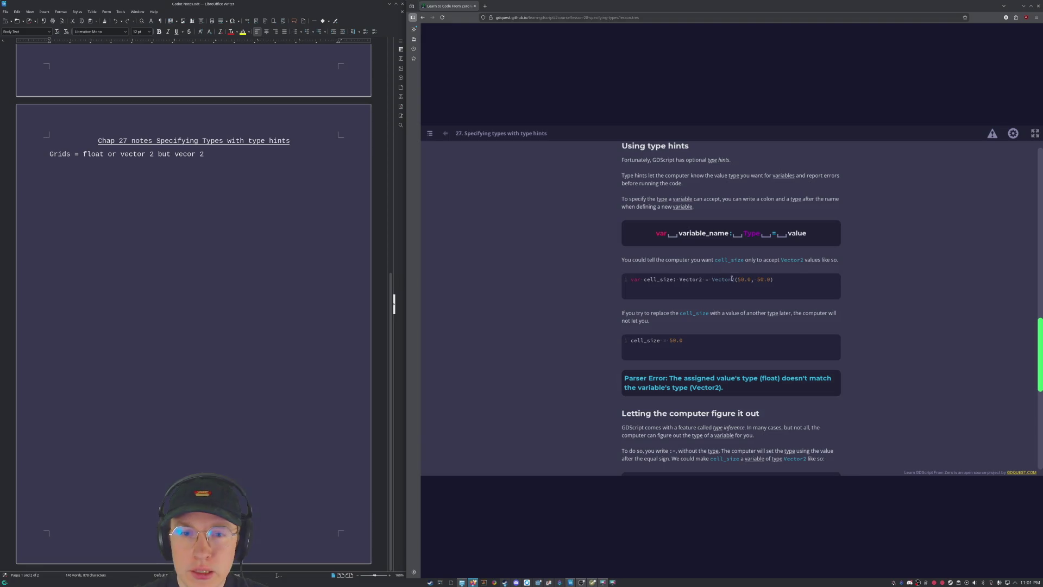
{"action": "left_click", "coordinate": [281, 306]}
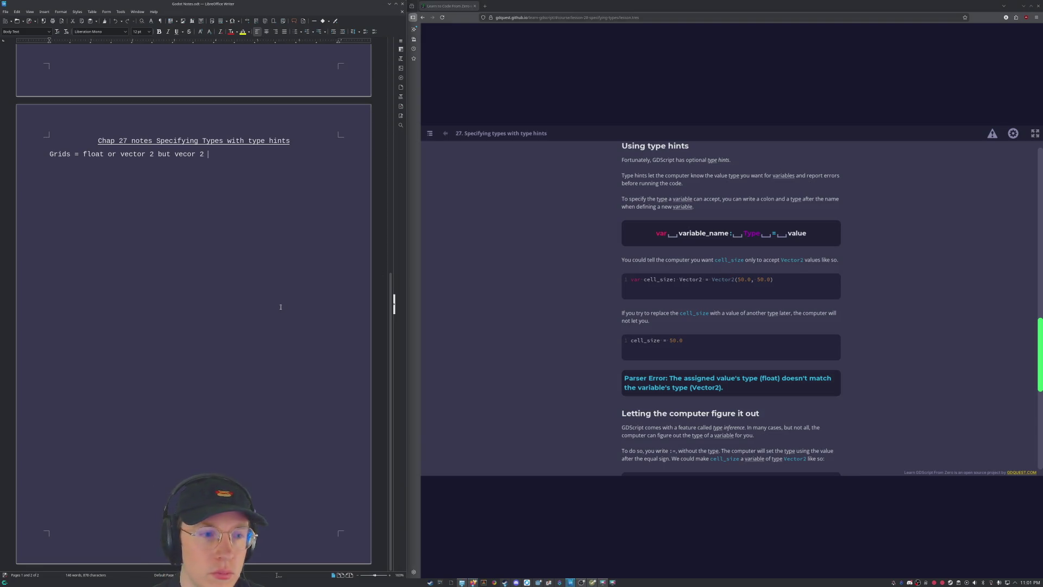
Append 'is generally better' to the end of the Grids note.
{"action": "type", "text": "is generally better"}
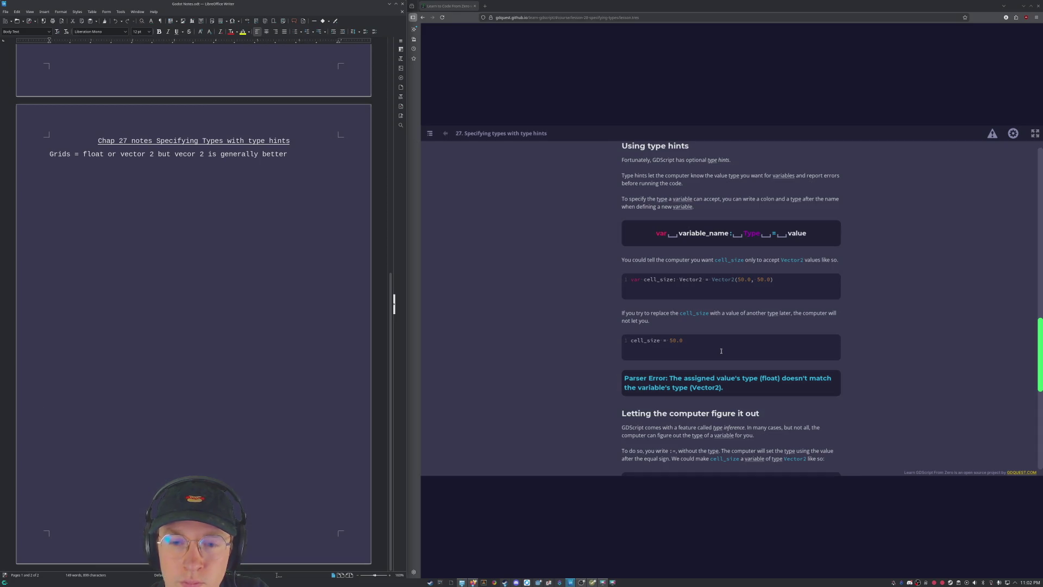
Scroll to the Practices section and start the 'Add The Correct Type Hints To Variables' practice.
{"action": "scroll", "coordinate": [722, 335], "scroll_direction": "down", "scroll_amount": 2}
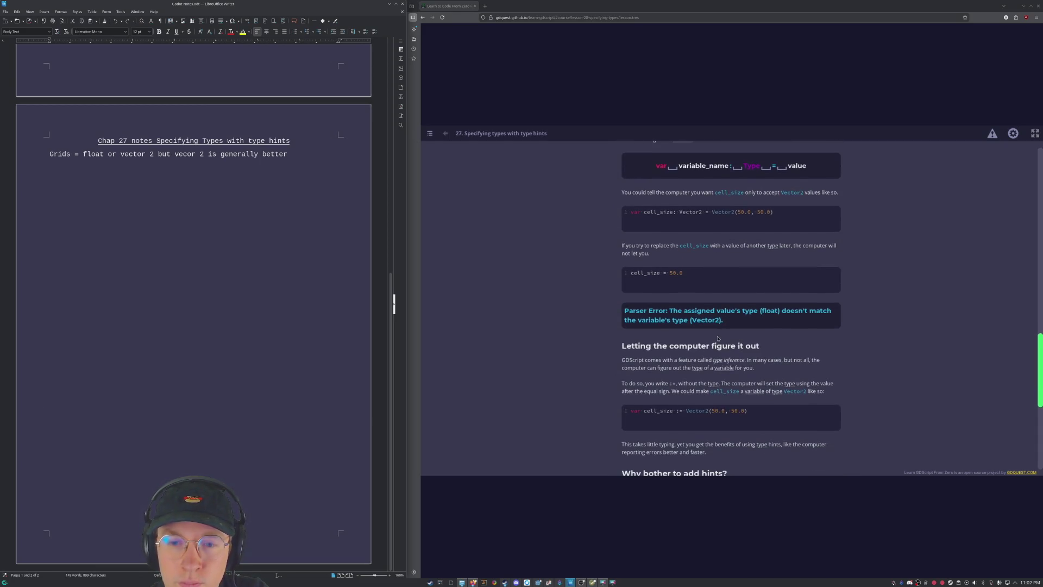
{"action": "scroll", "coordinate": [699, 285], "scroll_direction": "down", "scroll_amount": 1}
{"action": "scroll", "coordinate": [775, 181], "scroll_direction": "up", "scroll_amount": 1}
{"action": "scroll", "coordinate": [775, 181], "scroll_direction": "down", "scroll_amount": 1}
{"action": "scroll", "coordinate": [775, 190], "scroll_direction": "down", "scroll_amount": 2}
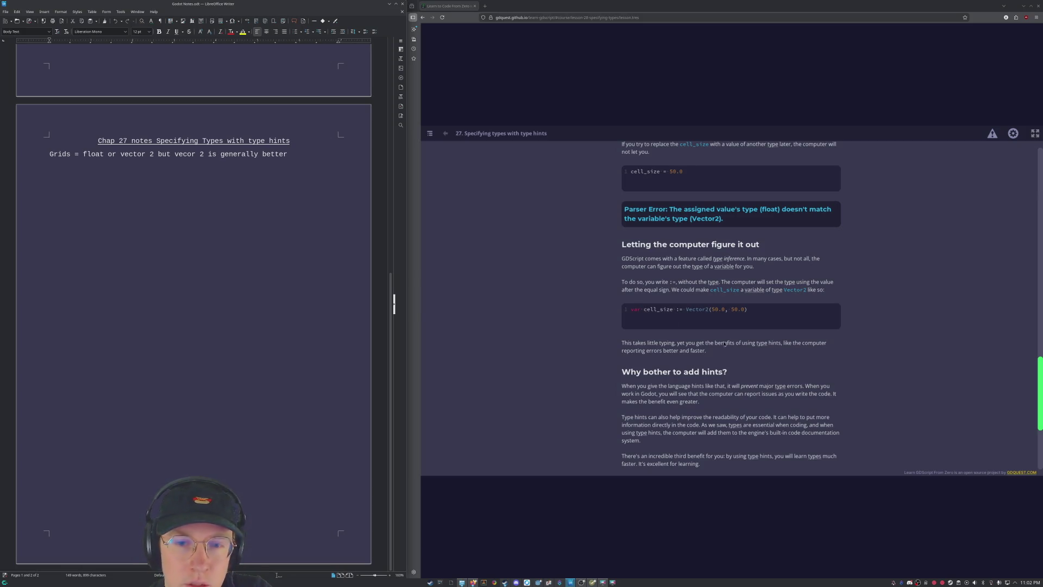
{"action": "scroll", "coordinate": [752, 299], "scroll_direction": "down", "scroll_amount": 5}
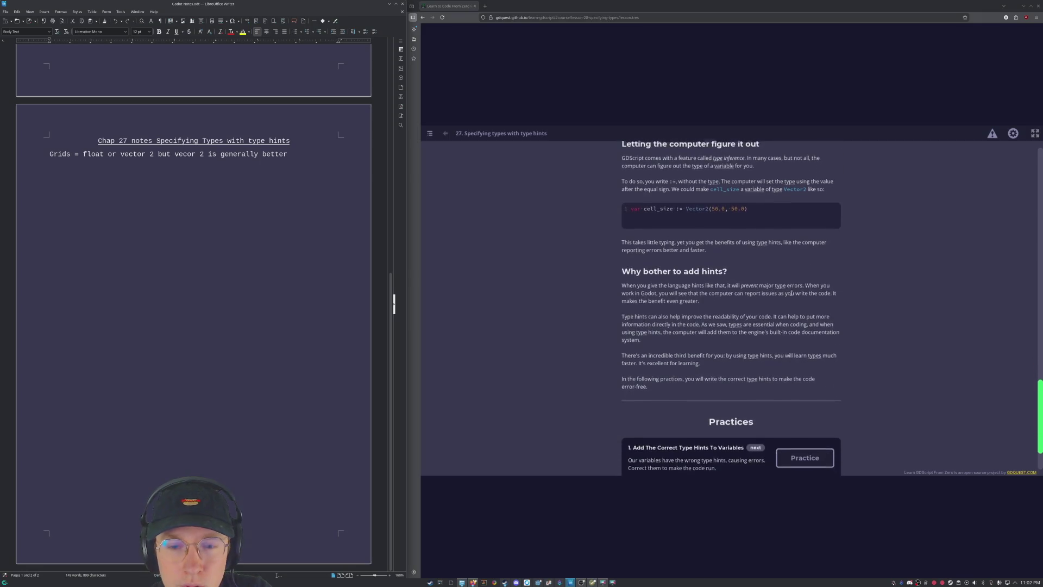
{"action": "left_click", "coordinate": [805, 389]}
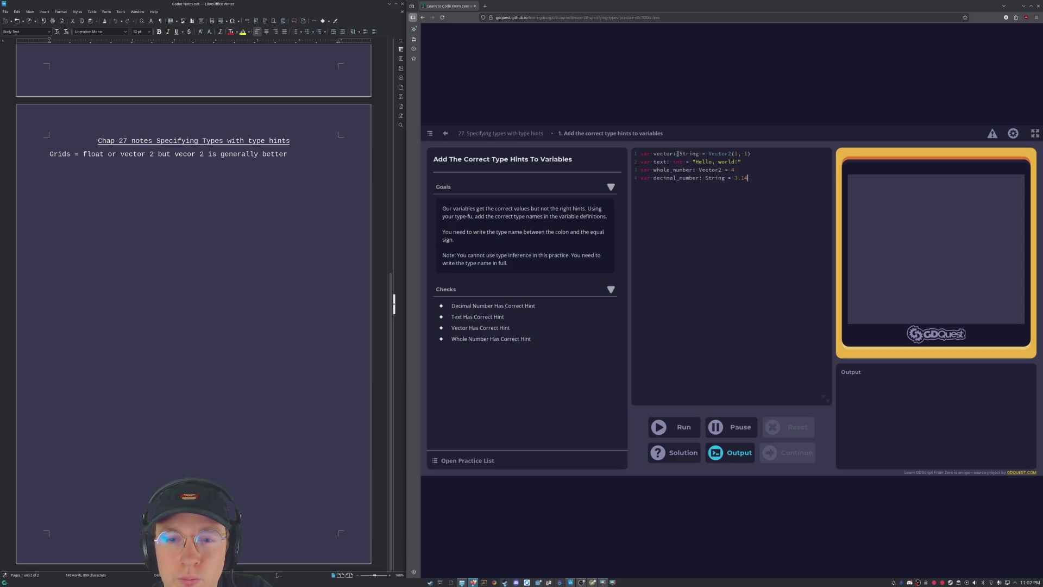
Change the whole_number hint to int and the text hint to String.
{"action": "left_click_drag", "start_coordinate": [700, 154], "coordinate": [679, 154]}
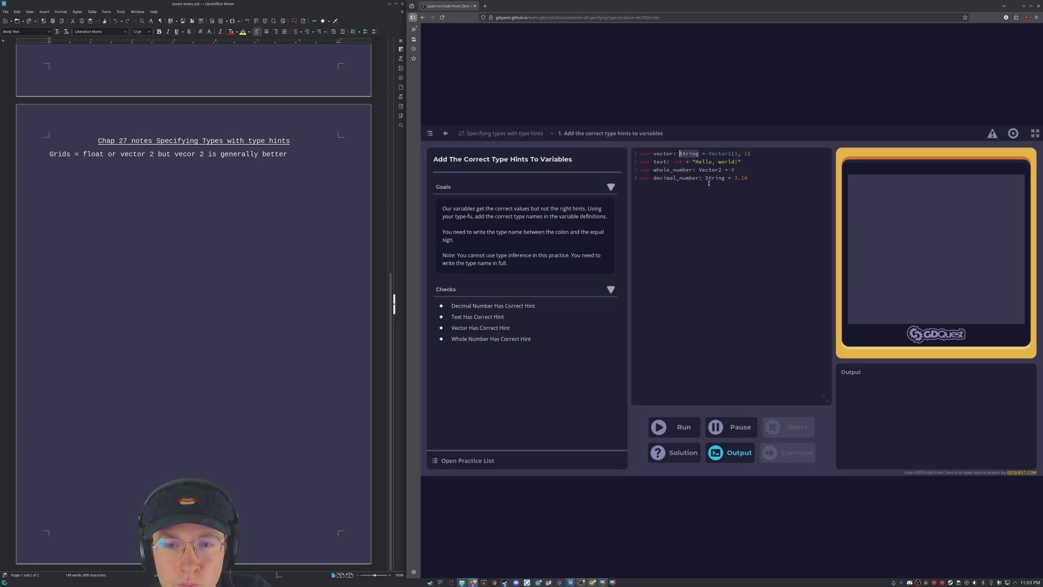
{"action": "left_click", "coordinate": [512, 226]}
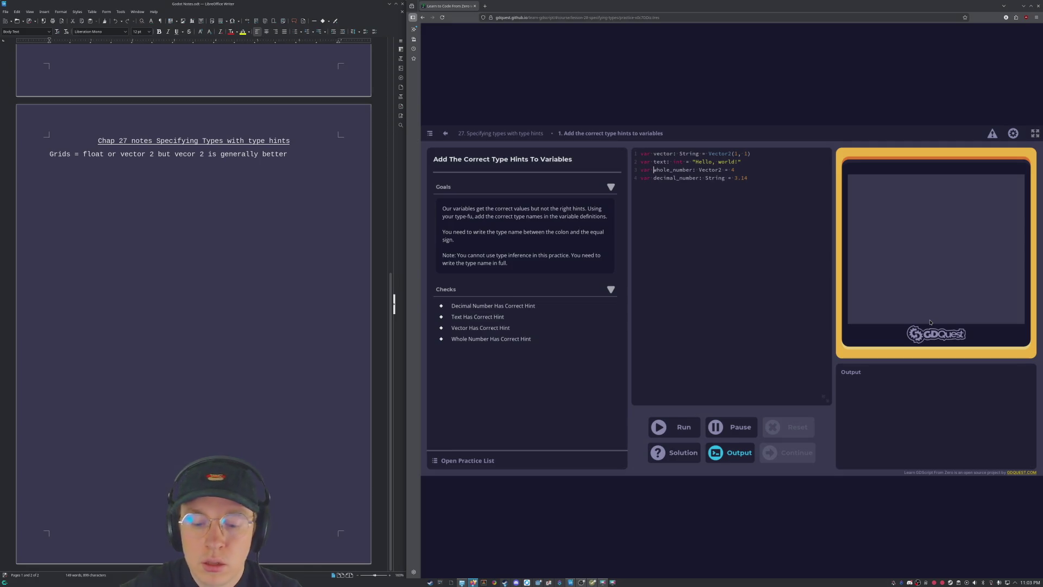
{"action": "key", "text": "Up"}
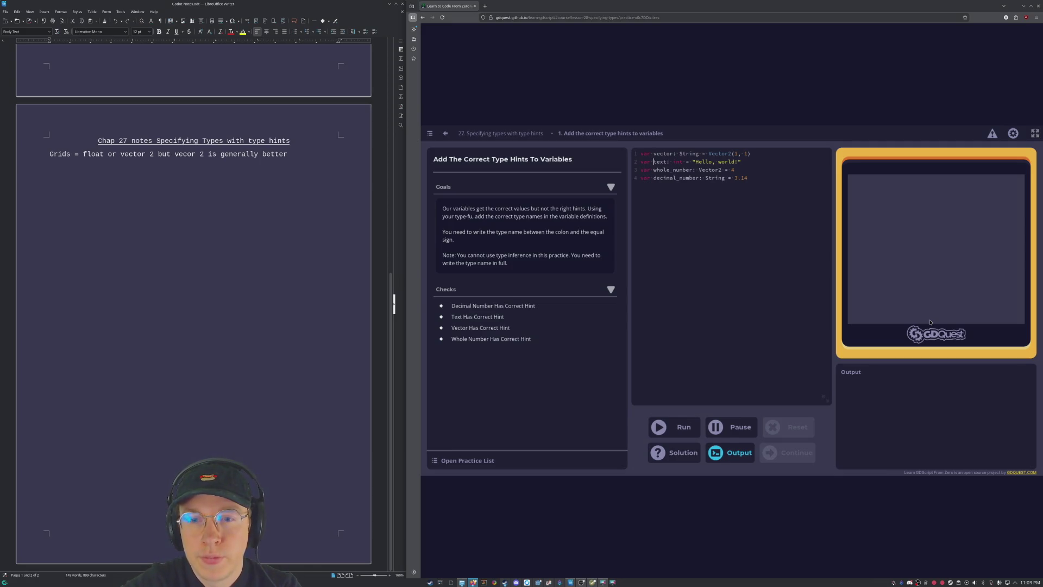
{"action": "key", "text": "Up"}
{"action": "key", "text": "Up"}
{"action": "key", "text": "Up"}
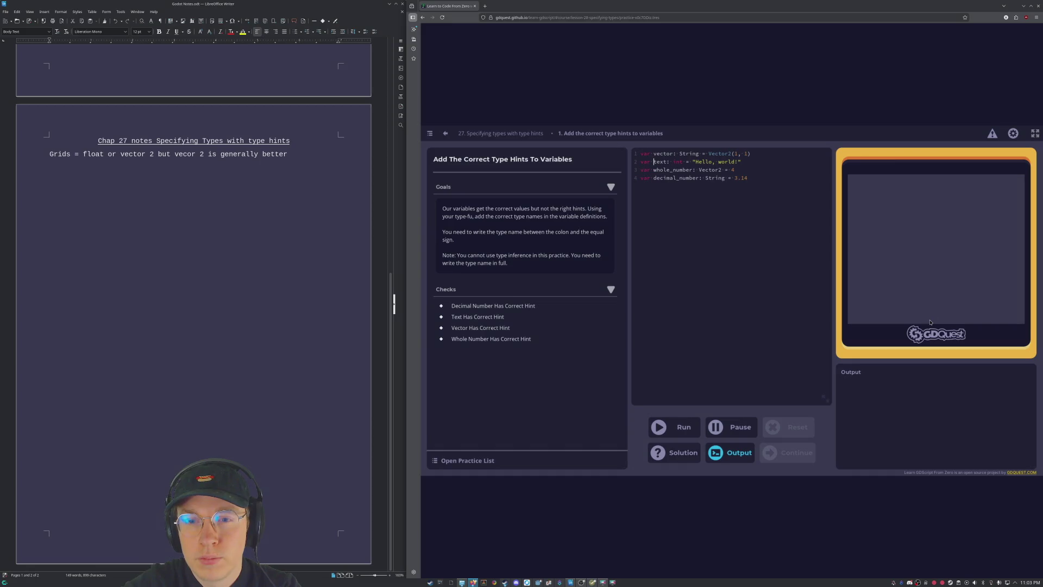
{"action": "key", "text": "Right"}
{"action": "key", "text": "Right"}
{"action": "key", "text": "Right"}
{"action": "key", "text": "Right"}
{"action": "key", "text": "Right"}
{"action": "key", "text": "Right"}
{"action": "key", "text": "Down"}
{"action": "key", "text": "Down"}
{"action": "key", "text": "Right"}
{"action": "key", "text": "Right"}
{"action": "key", "text": "Right"}
{"action": "key", "text": "Right"}
{"action": "key", "text": "Right"}
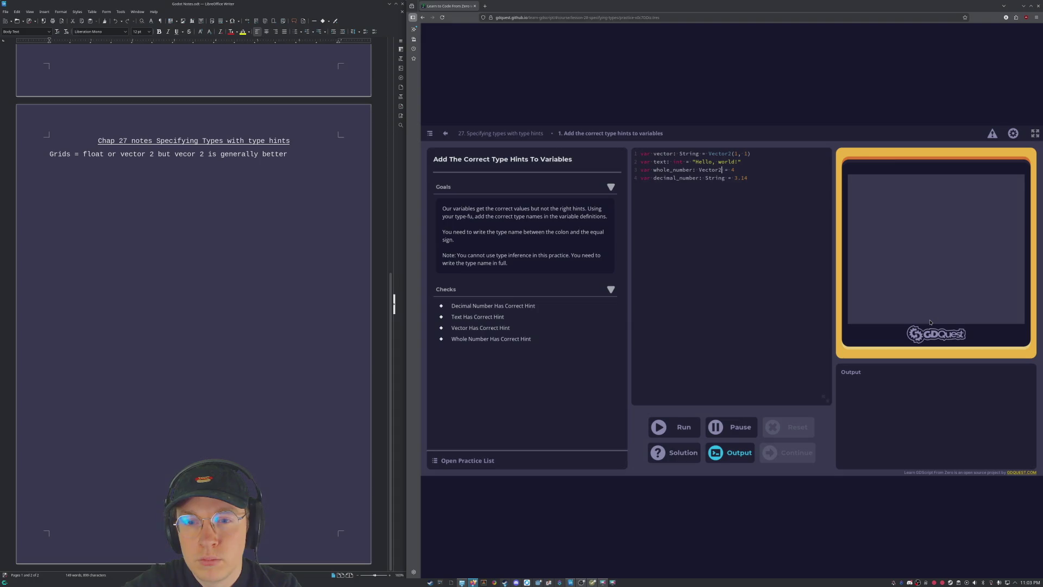
{"action": "key", "text": "BackSpace"}
{"action": "key", "text": "BackSpace"}
{"action": "key", "text": "BackSpace"}
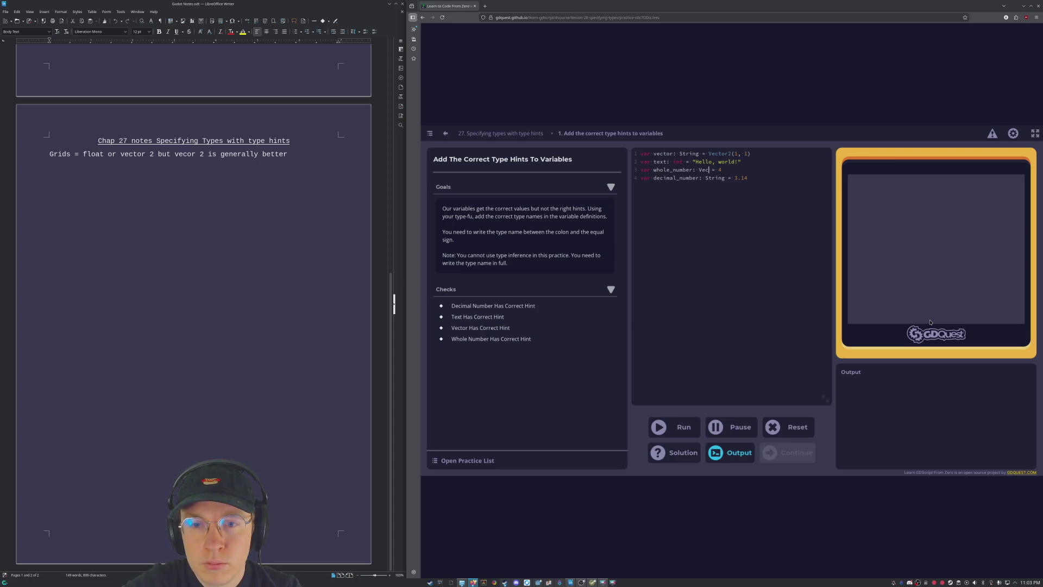
{"action": "type", "text": "t"}
{"action": "key", "text": "Up"}
{"action": "key", "text": "Left"}
{"action": "key", "text": "Left"}
{"action": "key", "text": "Left"}
{"action": "key", "text": "BackSpace"}
{"action": "key", "text": "BackSpace"}
{"action": "key", "text": "BackSpace"}
{"action": "type", "text": "String"}
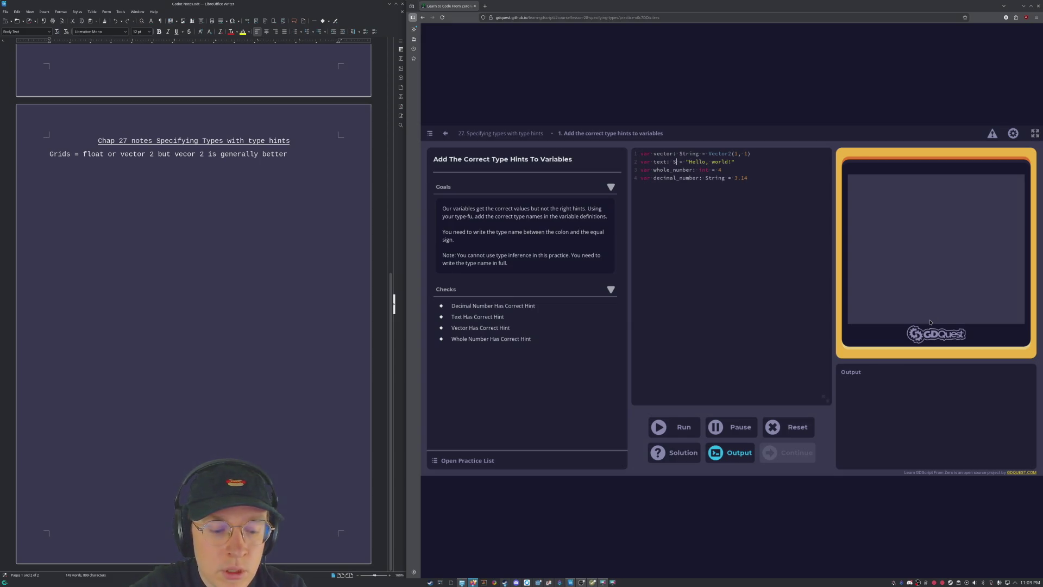
Change the vector variable's type hint to Vector2.
{"action": "key", "text": "Up"}
{"action": "key", "text": "Right"}
{"action": "key", "text": "Right"}
{"action": "key", "text": "BackSpace"}
{"action": "key", "text": "BackSpace"}
{"action": "key", "text": "BackSpace"}
{"action": "key", "text": "BackSpace"}
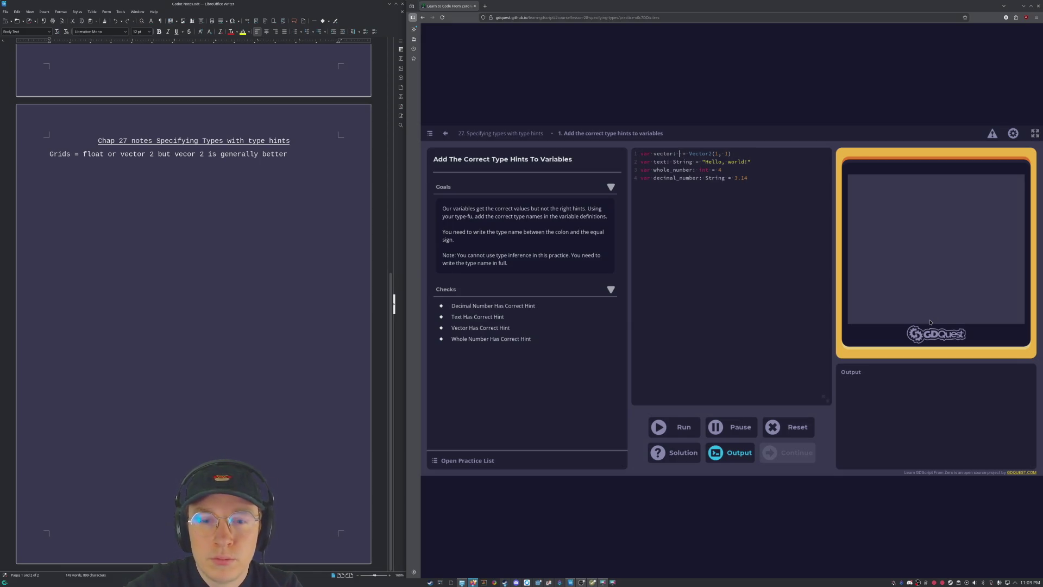
{"action": "type", "text": "Ve"}
{"action": "key", "text": "ctrl+z"}
{"action": "key", "text": "ctrl+z"}
{"action": "key", "text": "ctrl+z"}
{"action": "key", "text": "ctrl+z"}
{"action": "key", "text": "ctrl+z"}
{"action": "key", "text": "ctrl+z"}
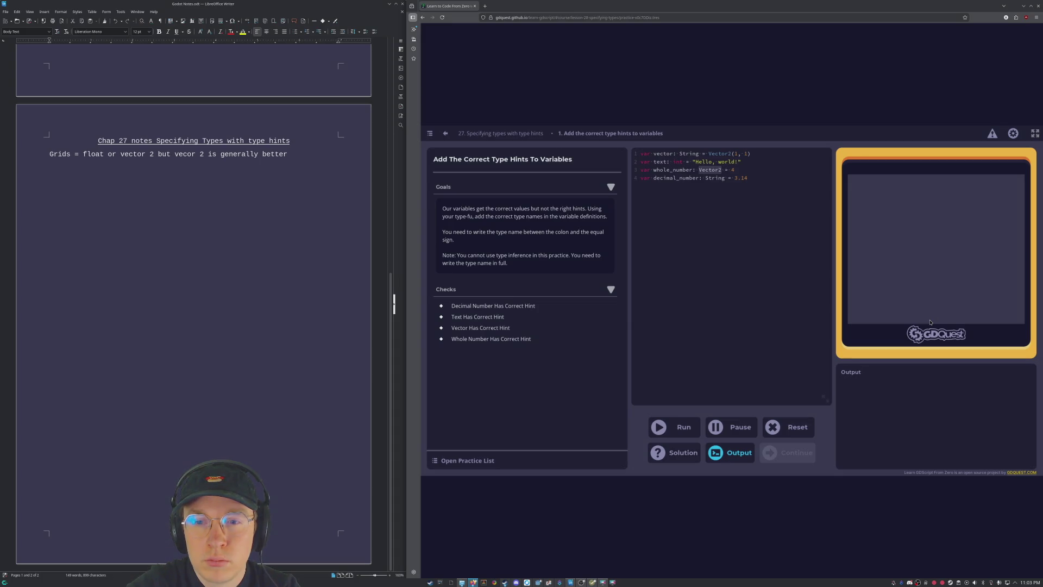
{"action": "key", "text": "ctrl+shift+z"}
{"action": "key", "text": "ctrl+shift+z"}
{"action": "key", "text": "ctrl+shift+z"}
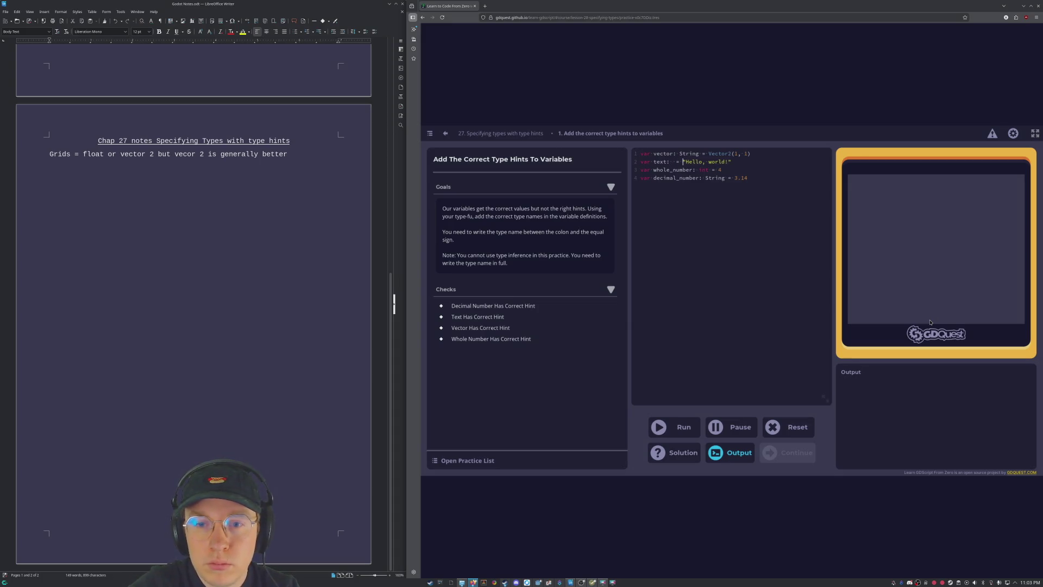
{"action": "type", "text": "Vector2"}
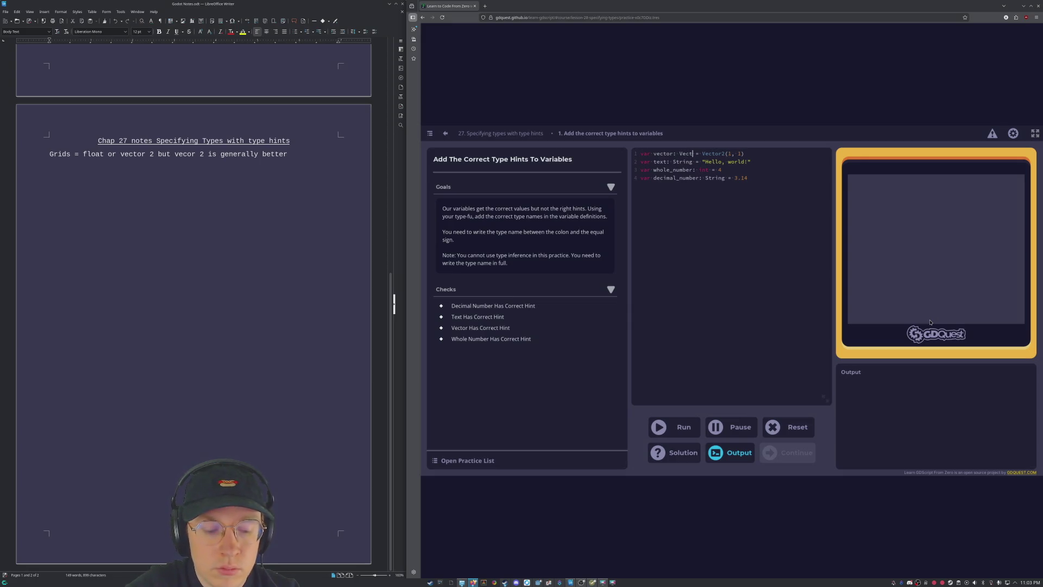
Hint decimal_number as decimal and run the code, which reports an error on line 4.
{"action": "key", "text": "Down"}
{"action": "key", "text": "Down"}
{"action": "key", "text": "Down"}
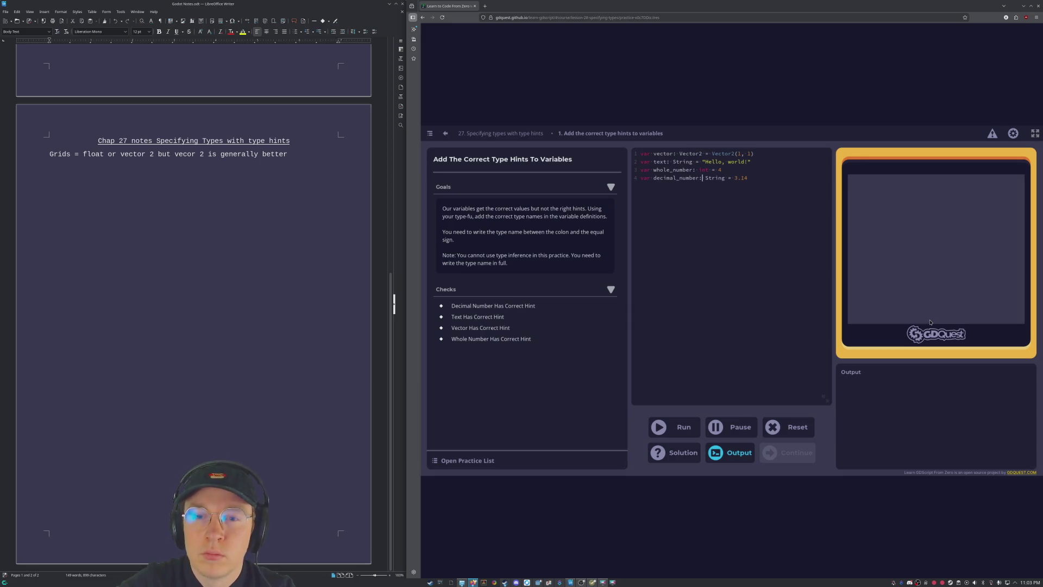
{"action": "key", "text": "Left"}
{"action": "key", "text": "Left"}
{"action": "key", "text": "Left"}
{"action": "key", "text": "Left"}
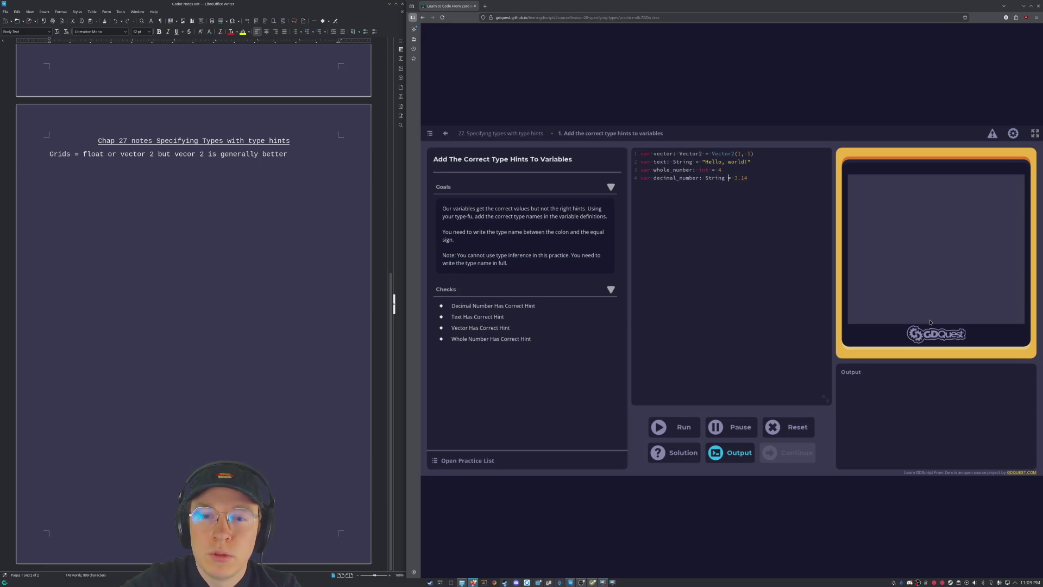
{"action": "key", "text": "BackSpace"}
{"action": "key", "text": "BackSpace"}
{"action": "key", "text": "BackSpace"}
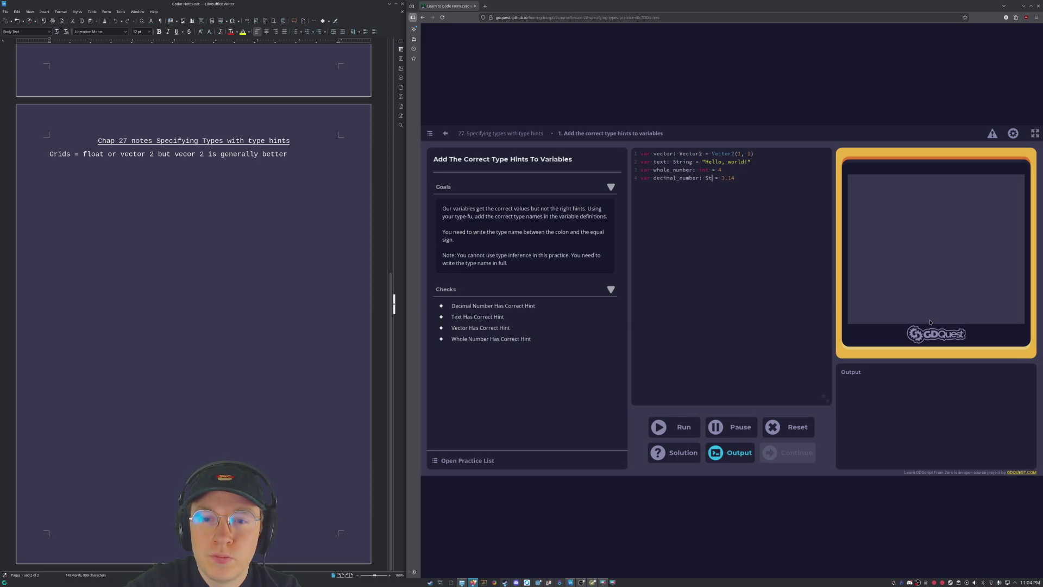
{"action": "type", "text": "deci"}
{"action": "type", "text": "mal"}
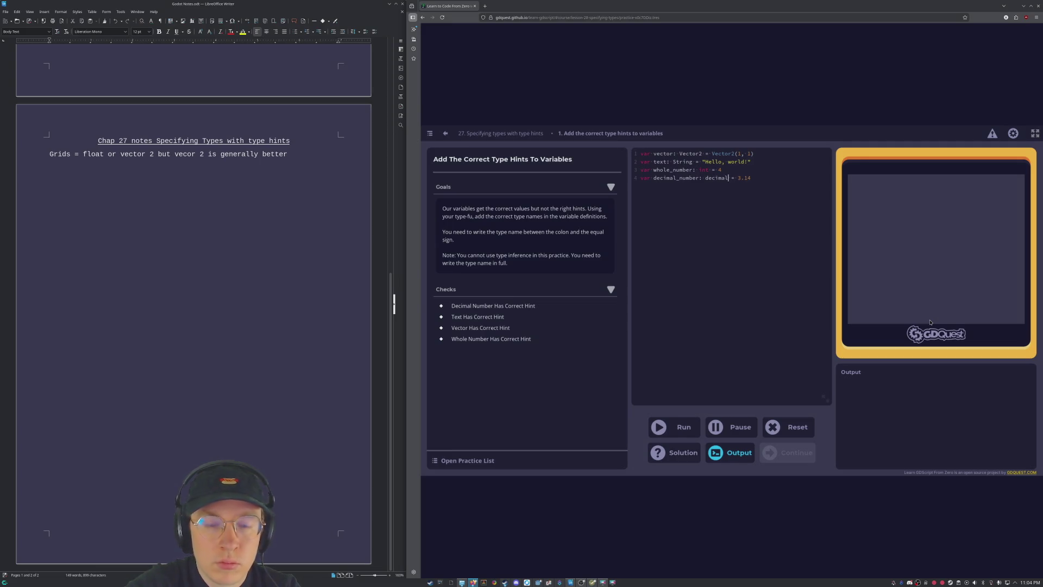
{"action": "left_click", "coordinate": [669, 428]}
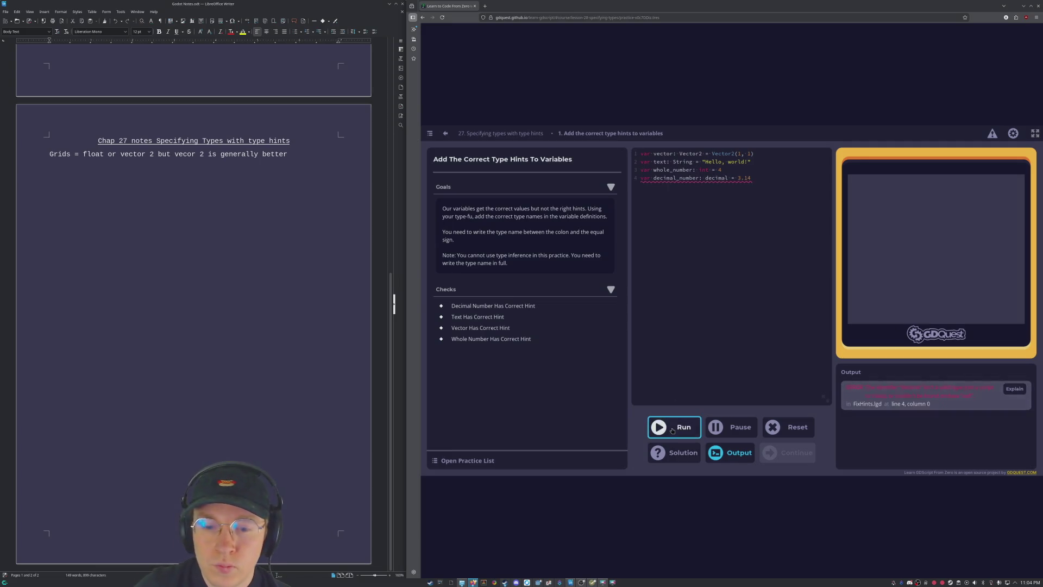
Replace the invalid decimal hint on decimal_number with int and run the checks.
{"action": "mouse_move", "coordinate": [721, 186]}
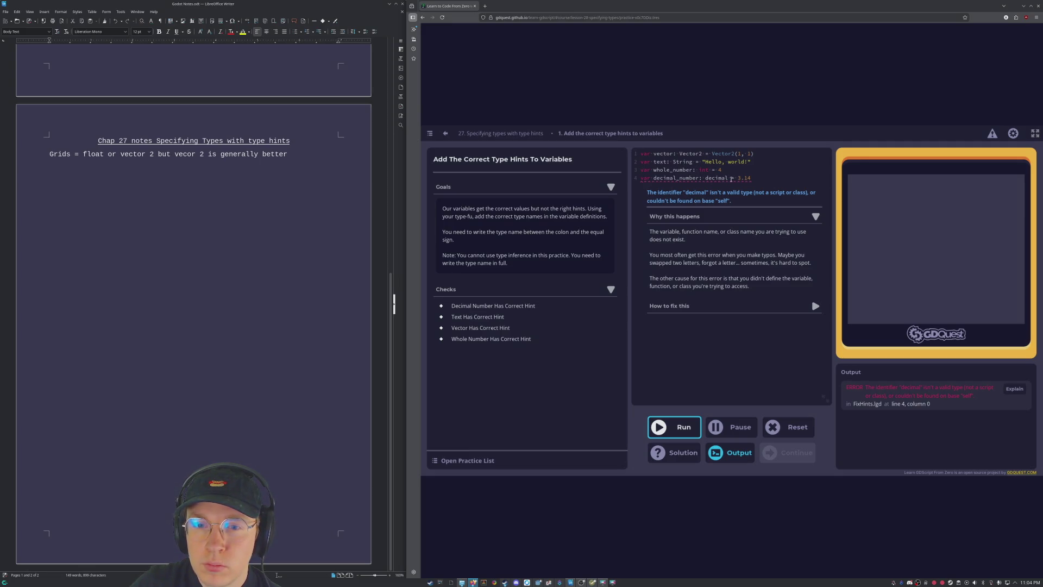
{"action": "left_click", "coordinate": [730, 179]}
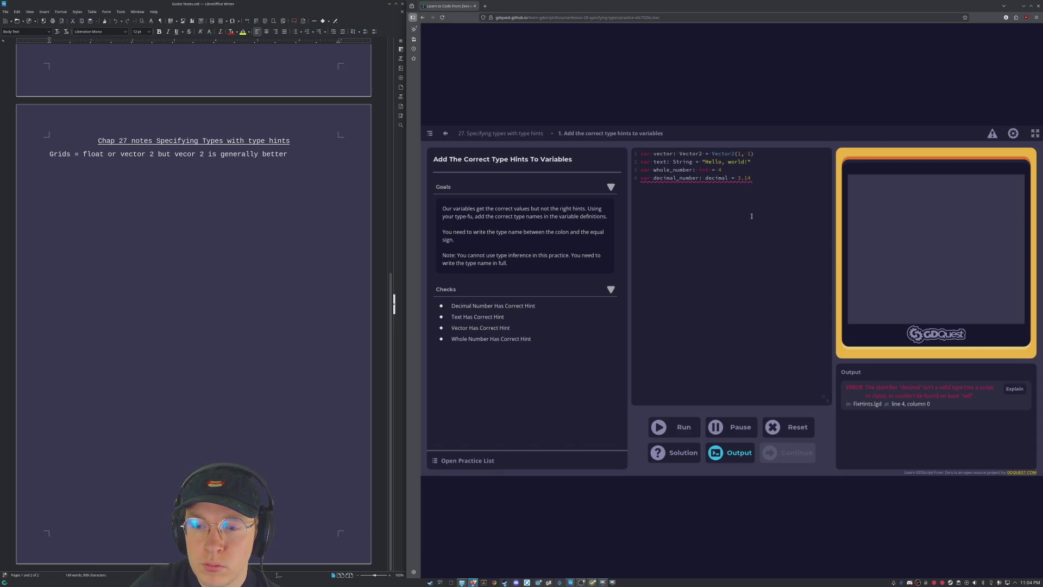
{"action": "key", "text": "ctrl+z"}
{"action": "key", "text": "ctrl+z"}
{"action": "key", "text": "ctrl+z"}
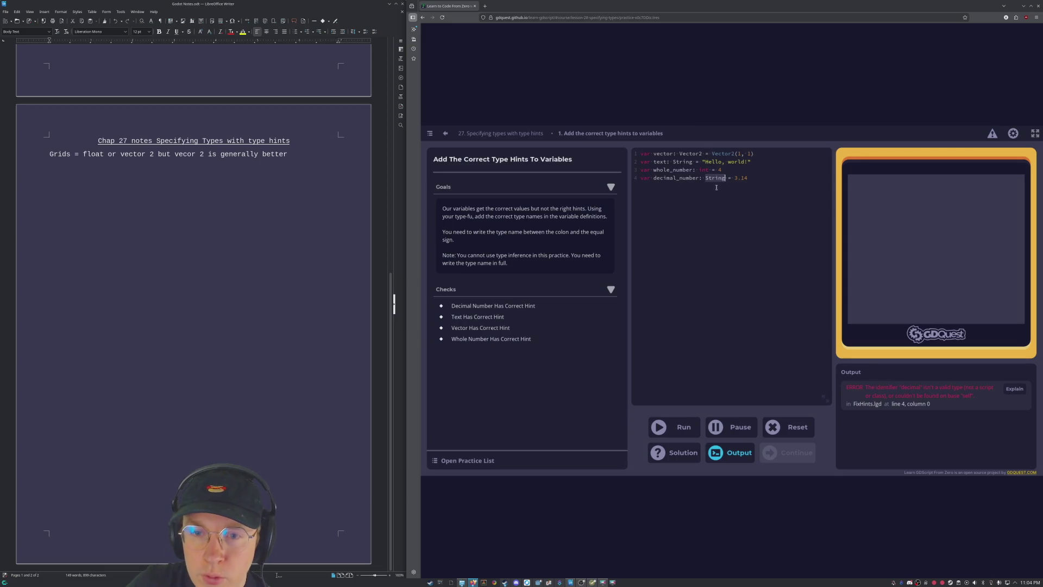
{"action": "key", "text": "ctrl+z"}
{"action": "key", "text": "ctrl+shift+z"}
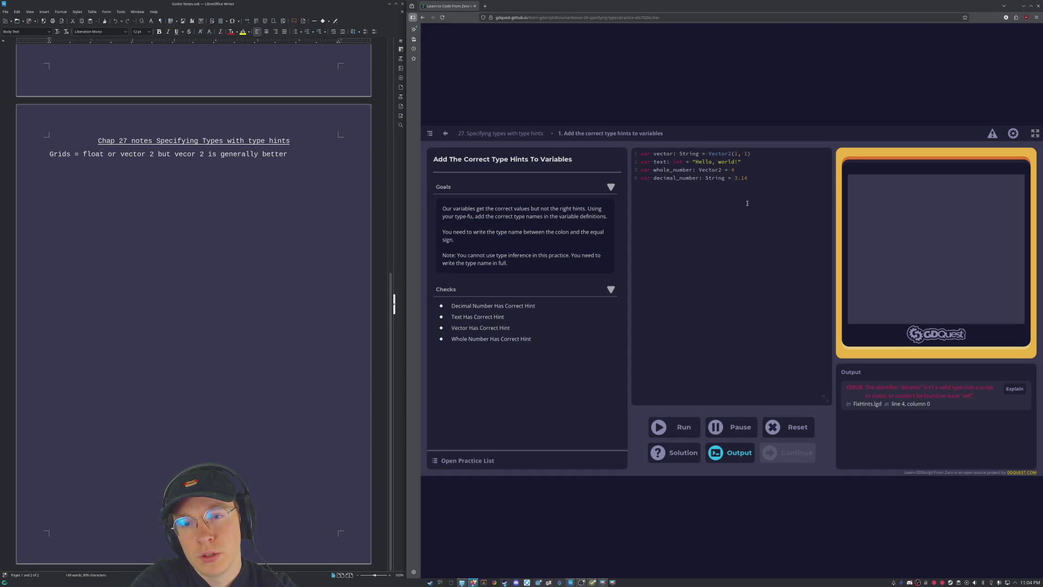
{"action": "key", "text": "ctrl+shift+z"}
{"action": "key", "text": "ctrl+shift+z"}
{"action": "key", "text": "ctrl+shift+z"}
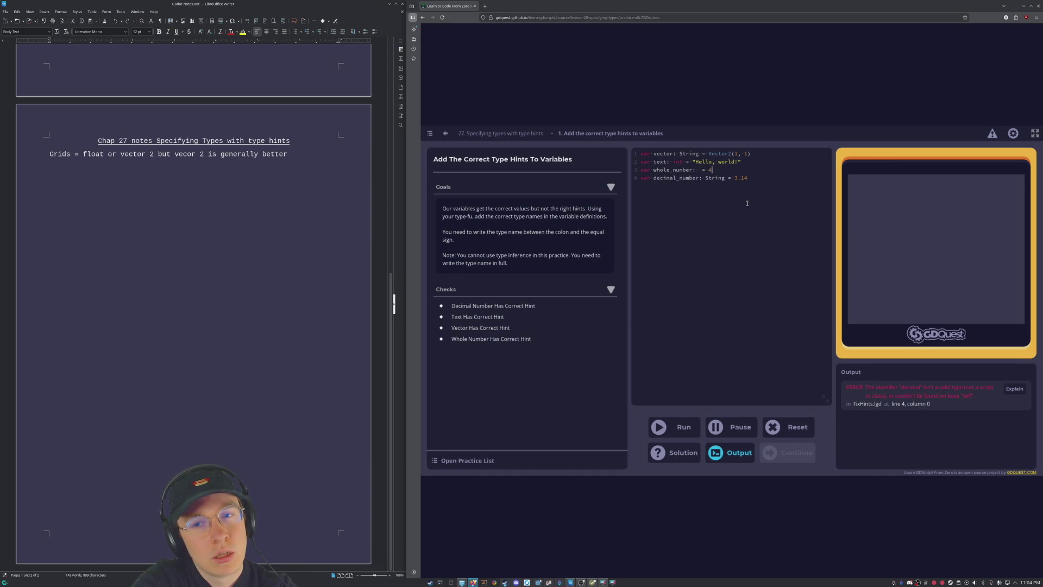
{"action": "key", "text": "ctrl+shift+z"}
{"action": "key", "text": "ctrl+shift+z"}
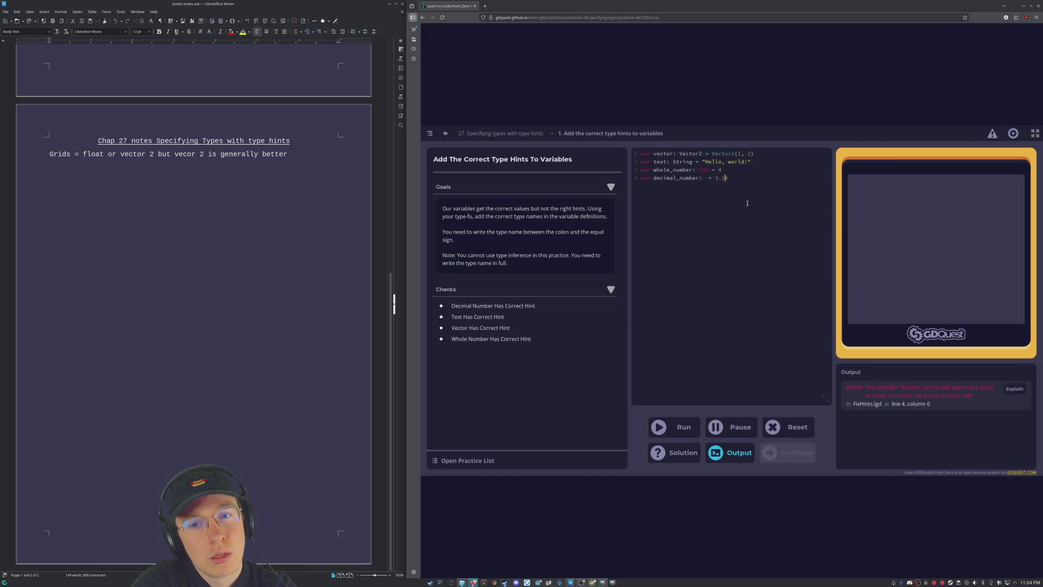
{"action": "key", "text": "BackSpace"}
{"action": "key", "text": "BackSpace"}
{"action": "key", "text": "BackSpace"}
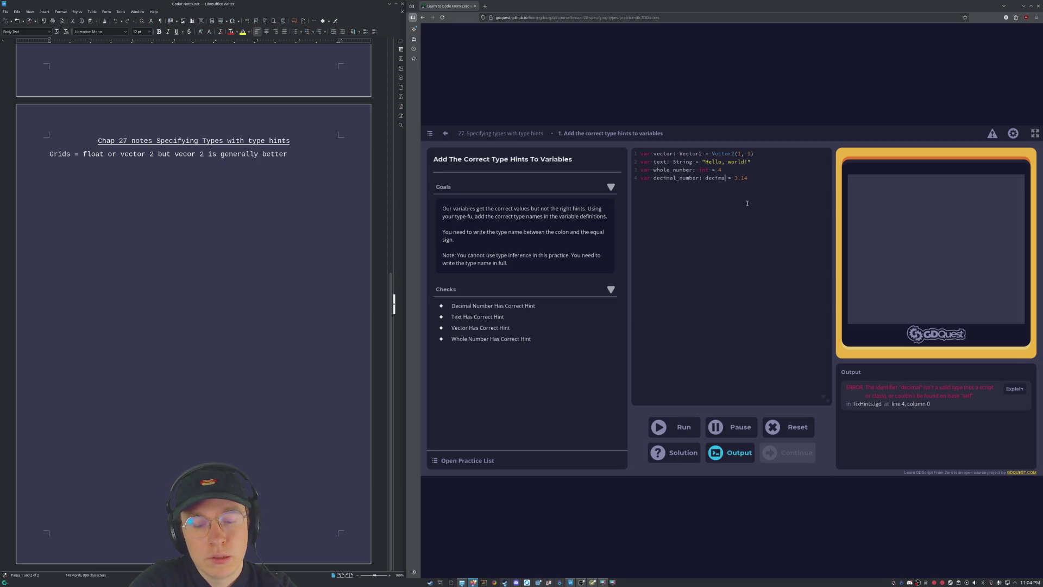
{"action": "type", "text": "int"}
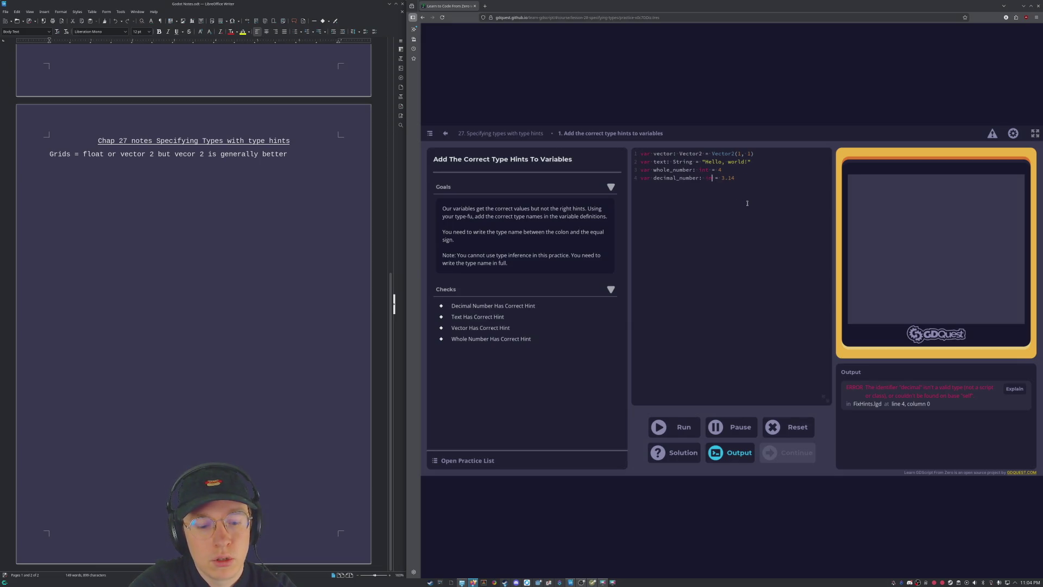
{"action": "left_click", "coordinate": [667, 431]}
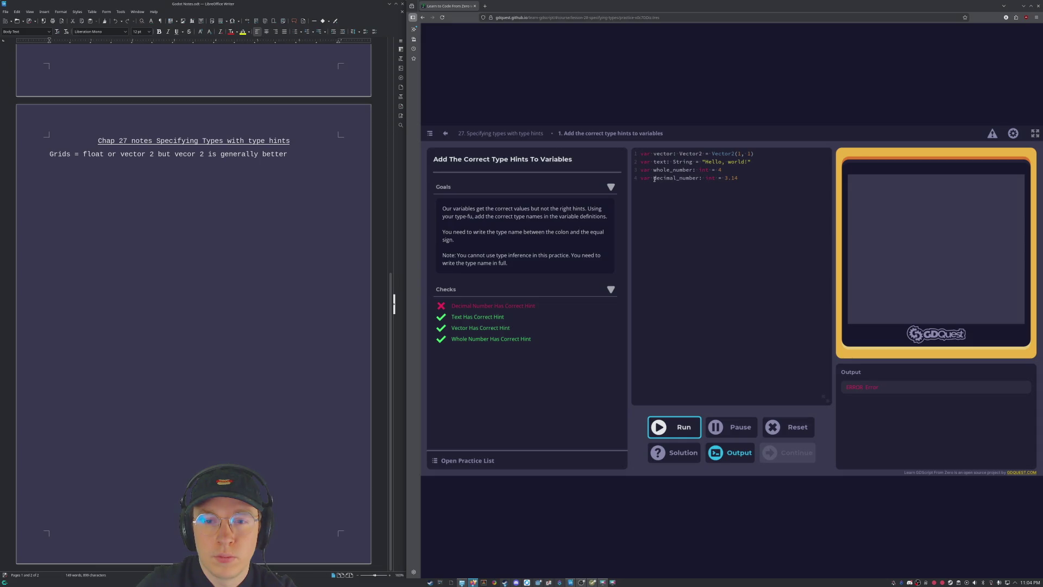
Change decimal_number's hint to float so all checks pass, then move to the next practice.
{"action": "left_click", "coordinate": [654, 179]}
{"action": "left_click", "coordinate": [721, 231]}
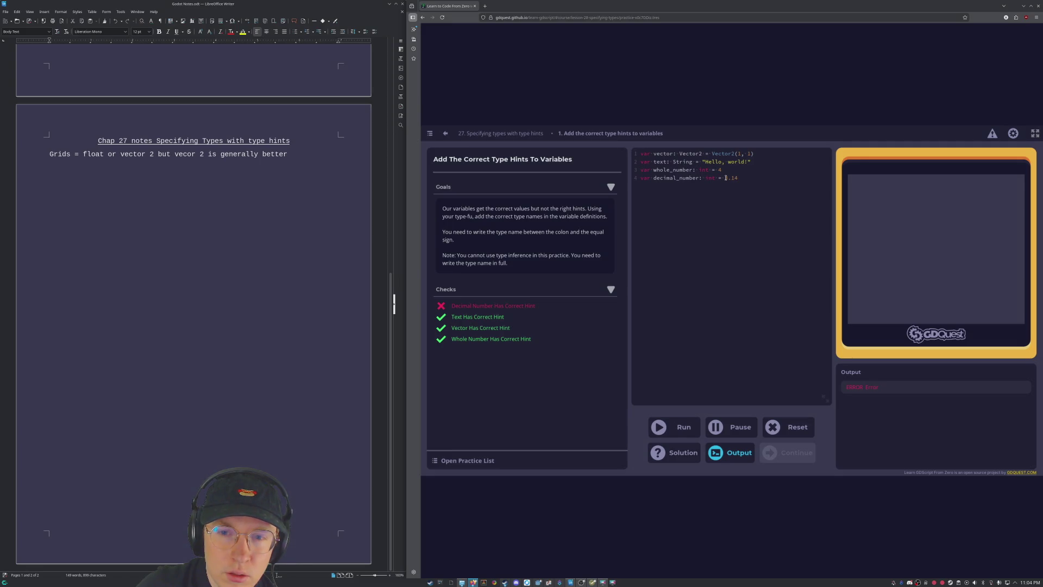
{"action": "key", "text": "ctrl+Return"}
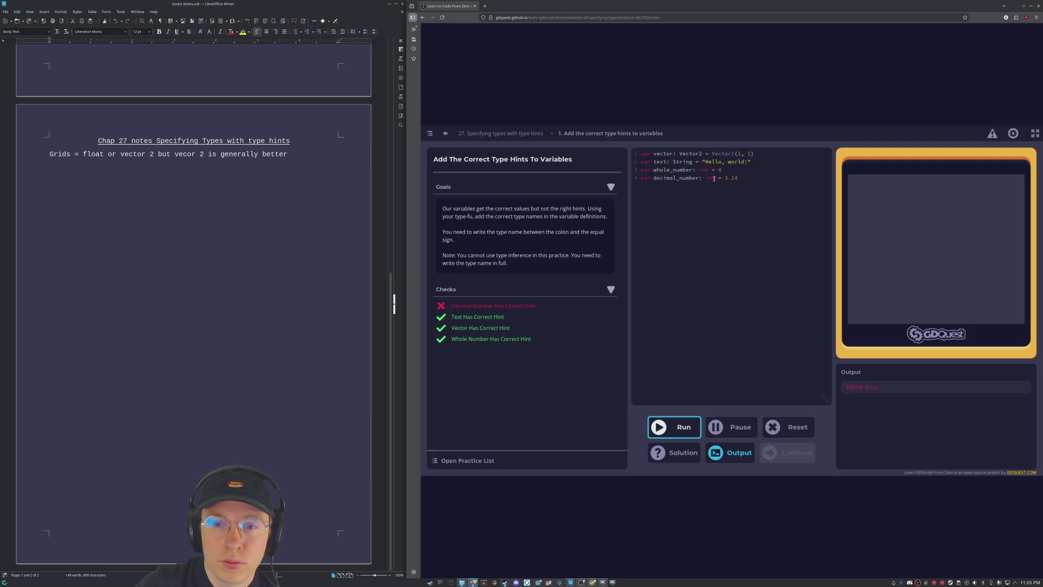
{"action": "left_click_drag", "start_coordinate": [715, 178], "coordinate": [706, 178]}
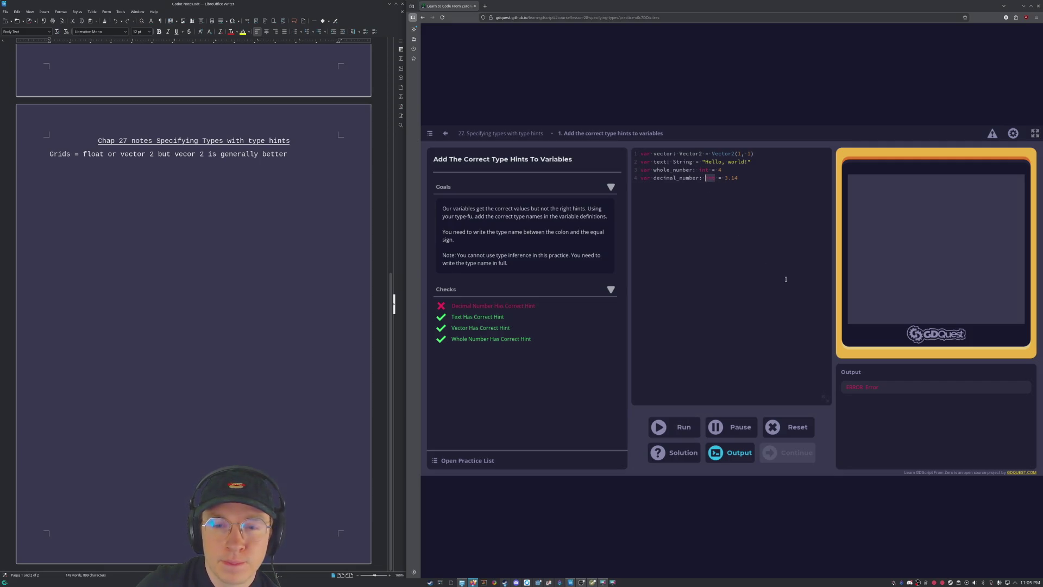
{"action": "type", "text": "float"}
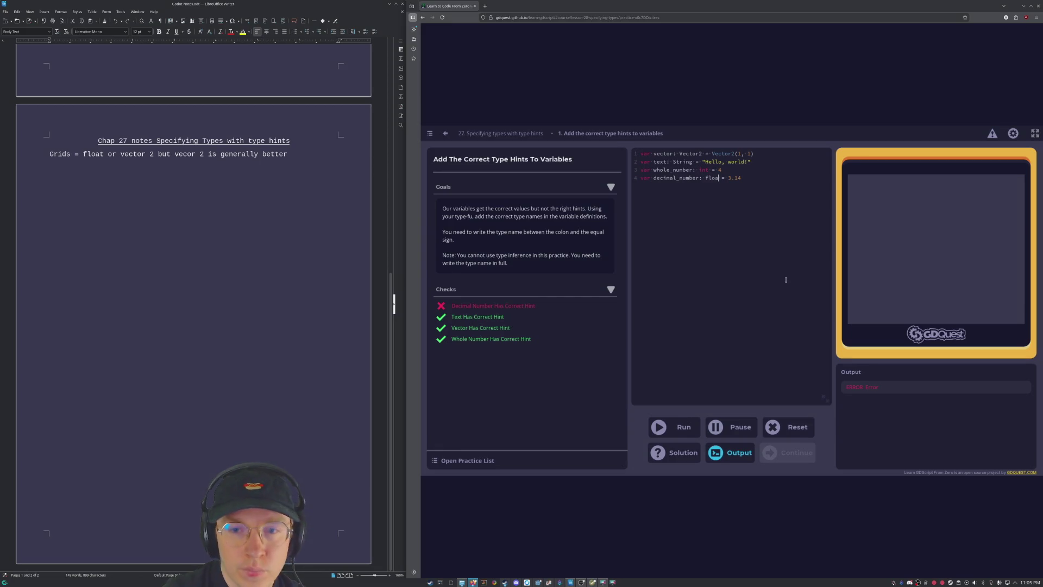
{"action": "left_click", "coordinate": [698, 433]}
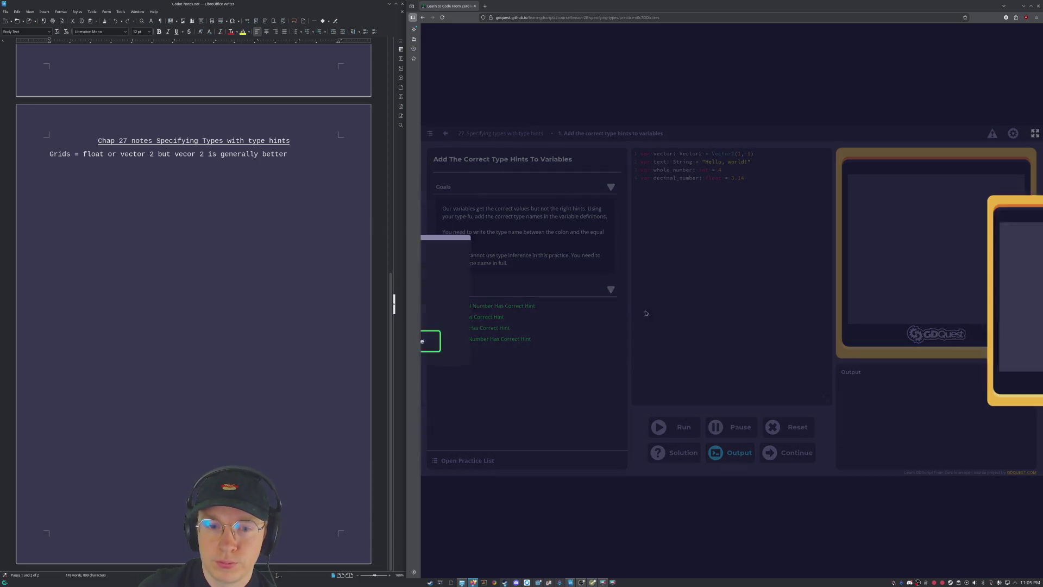
{"action": "left_click", "coordinate": [672, 339]}
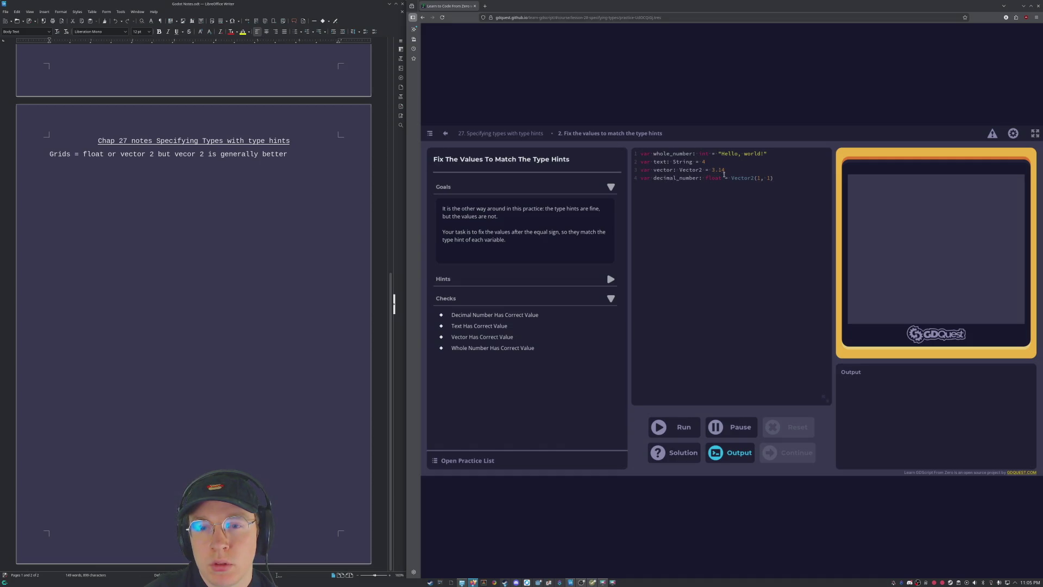
Remove 3.14 from the vector line and move Vector2(1, 1) from decimal_number to vector.
{"action": "mouse_move", "coordinate": [725, 169]}
{"action": "left_mouse_down"}
{"action": "mouse_move", "coordinate": [646, 169]}
{"action": "mouse_move", "coordinate": [712, 169]}
{"action": "left_mouse_up"}
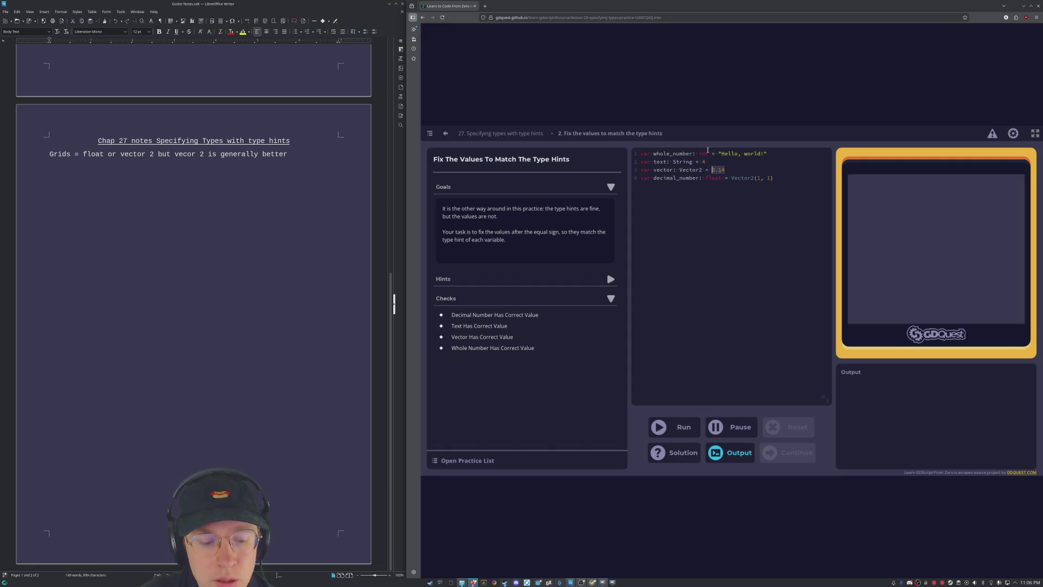
{"action": "key", "text": "BackSpace"}
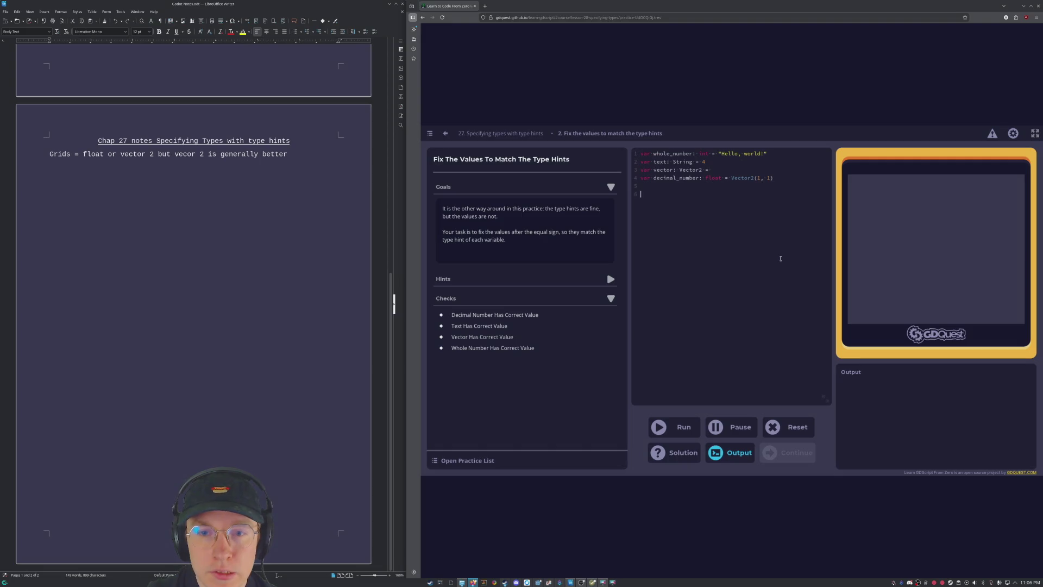
{"action": "type", "text": "3.14"}
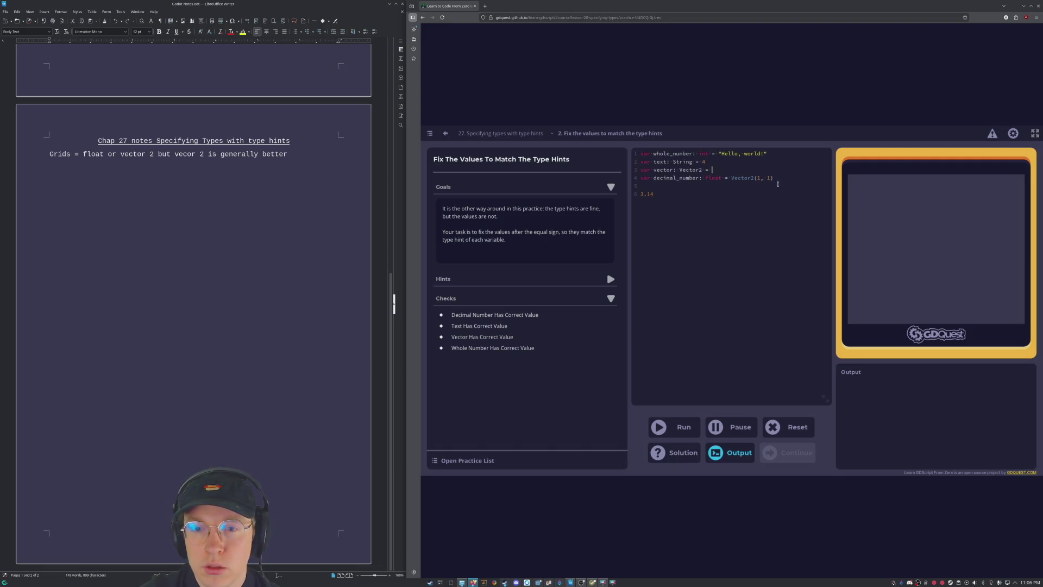
{"action": "key", "text": "Up"}
{"action": "key", "text": "Up"}
{"action": "key", "text": "Up"}
{"action": "key", "text": "End"}
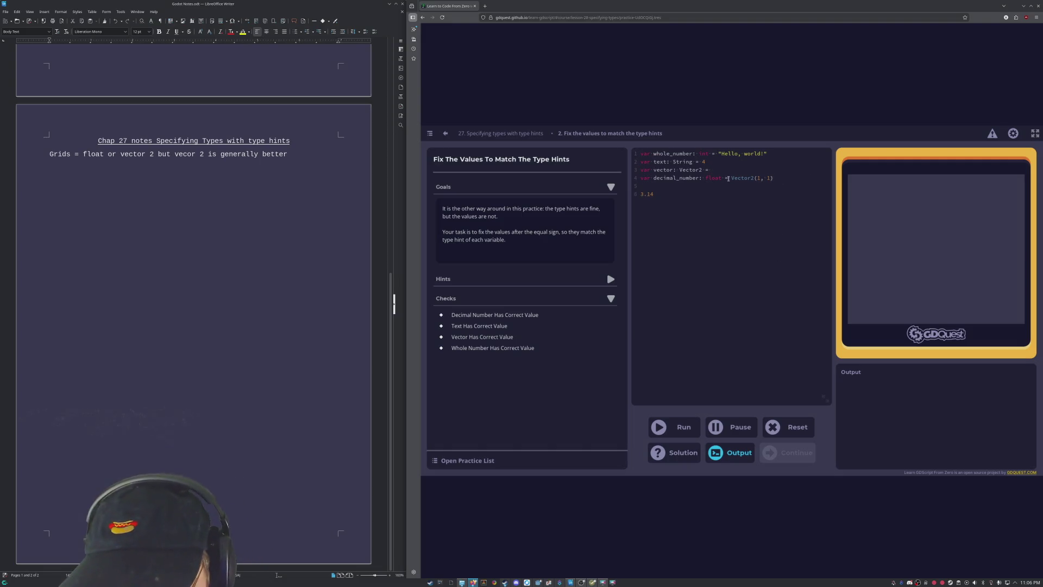
{"action": "key", "text": "Down"}
{"action": "key", "text": "Right"}
{"action": "key", "text": "Right"}
{"action": "key", "text": "Right"}
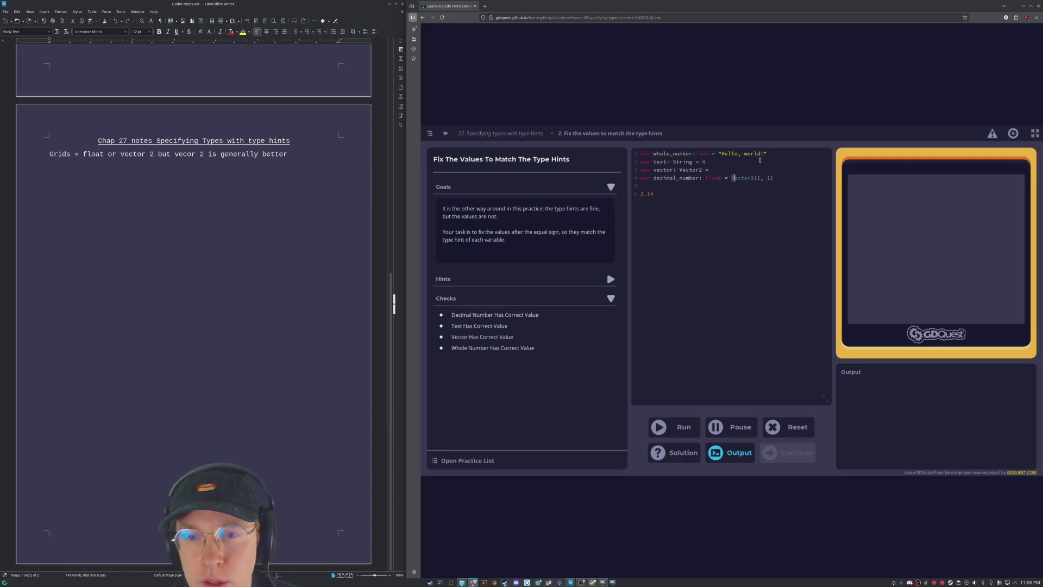
{"action": "key", "text": "shift+Right"}
{"action": "key", "text": "shift+Right"}
{"action": "key", "text": "shift+Right"}
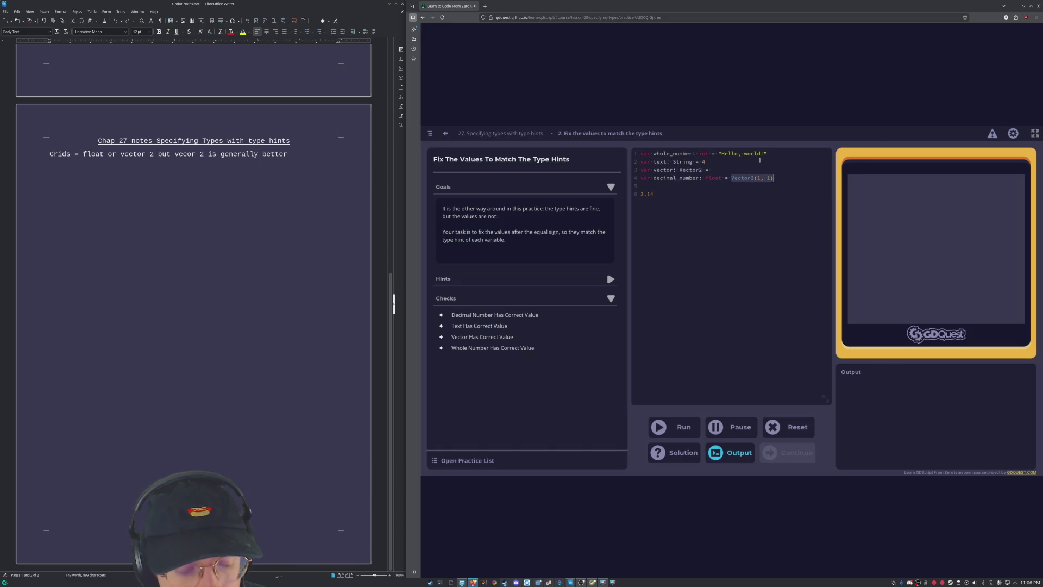
{"action": "key", "text": "Up"}
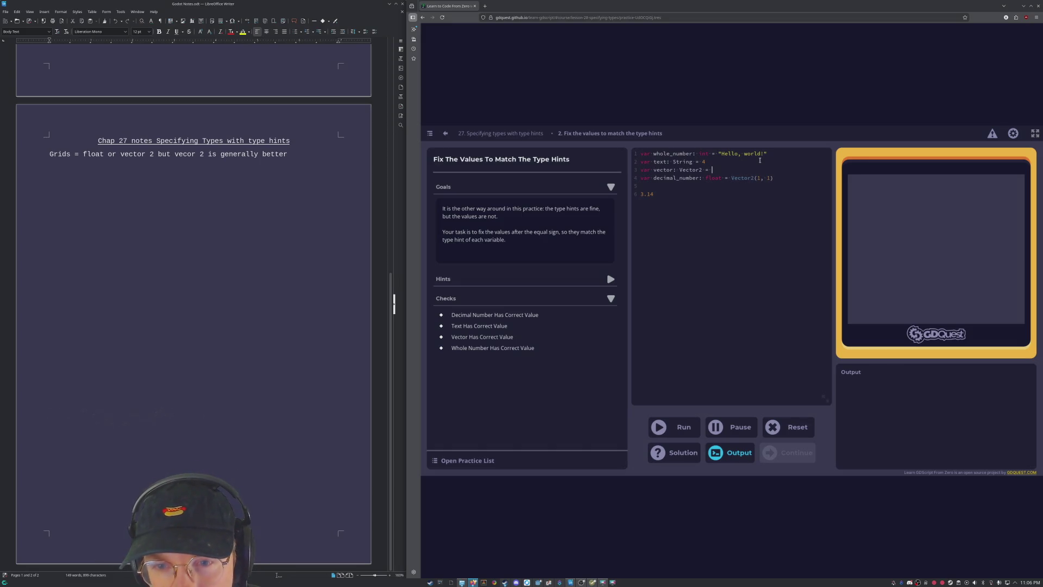
{"action": "key", "text": "shift+Left"}
{"action": "key", "text": "shift+Left"}
{"action": "key", "text": "shift+Left"}
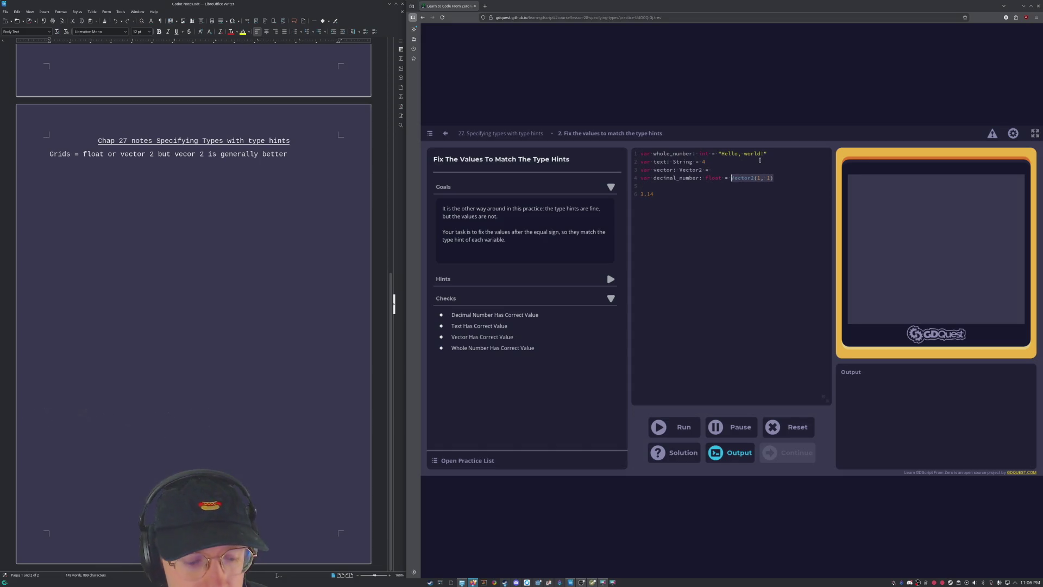
{"action": "key", "text": "ctrl+x"}
{"action": "key", "text": "Up"}
{"action": "key", "text": "ctrl+v"}
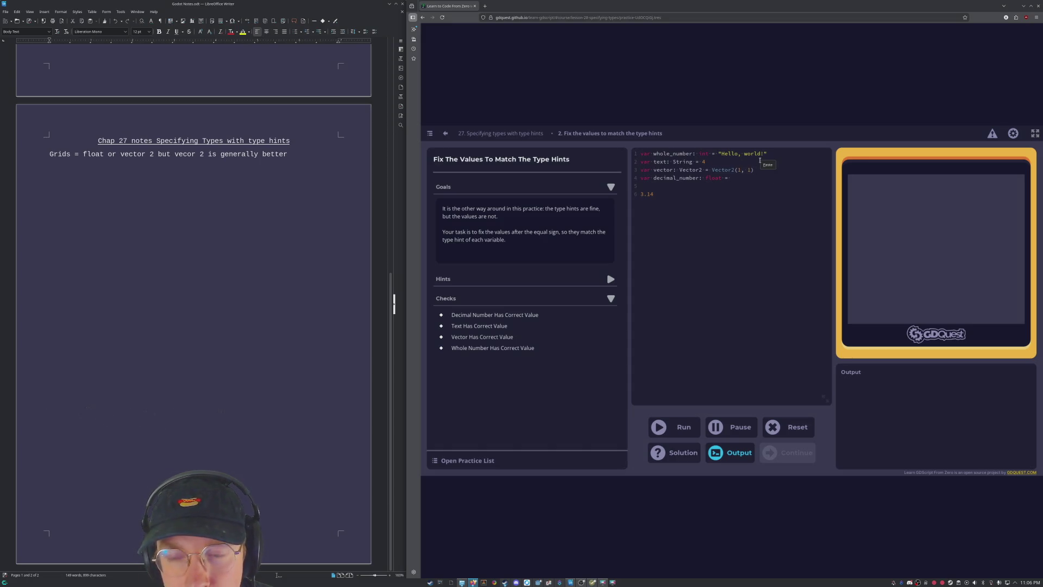
Delete the stray 3.14 line and assign 3.14 to decimal_number.
{"action": "left_click", "coordinate": [708, 162]}
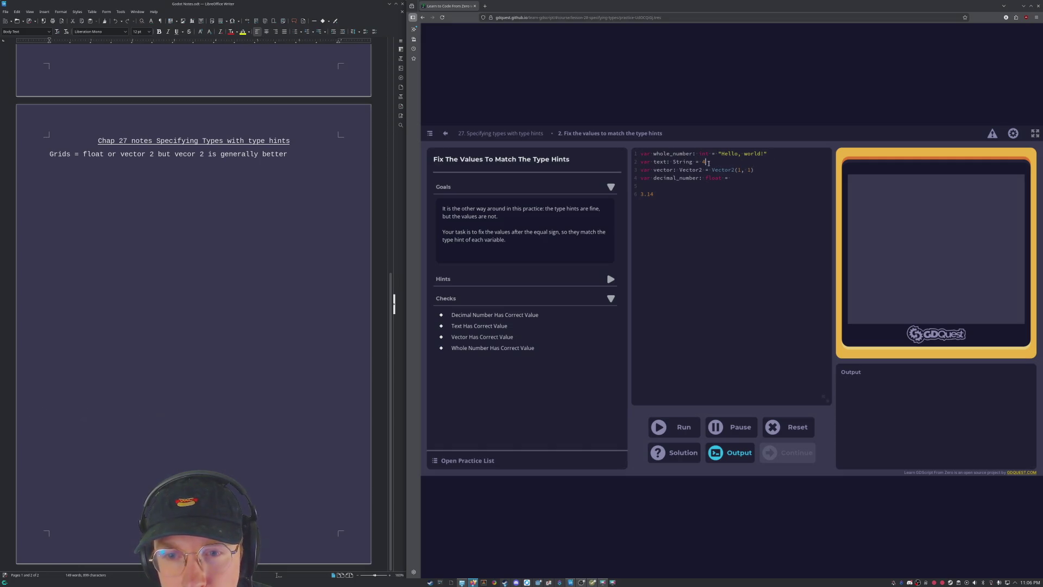
{"action": "double_click", "coordinate": [709, 163]}
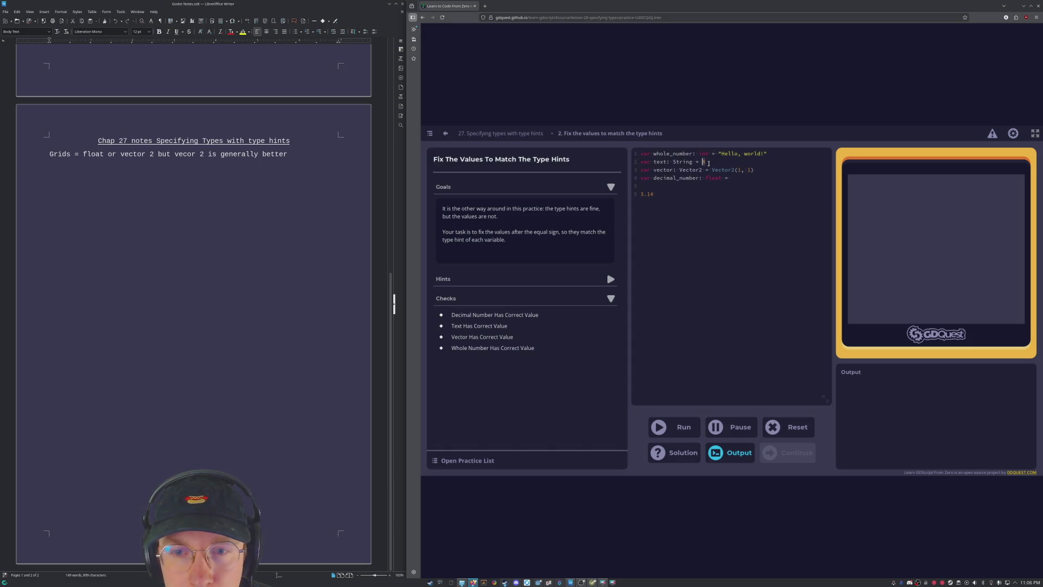
{"action": "key", "text": "Up"}
{"action": "key", "text": "Right"}
{"action": "key", "text": "Right"}
{"action": "key", "text": "Right"}
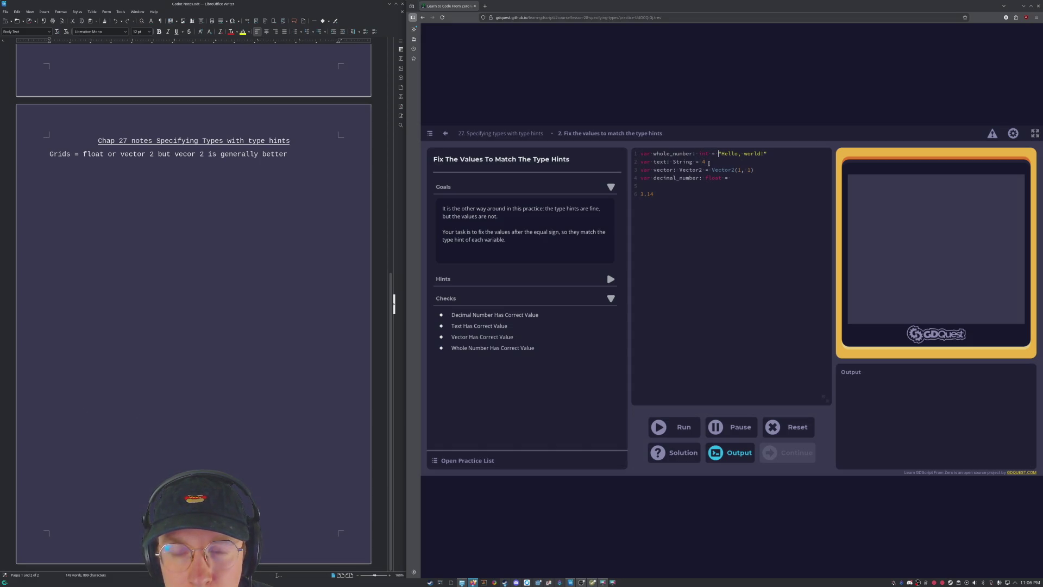
{"action": "key", "text": "Down"}
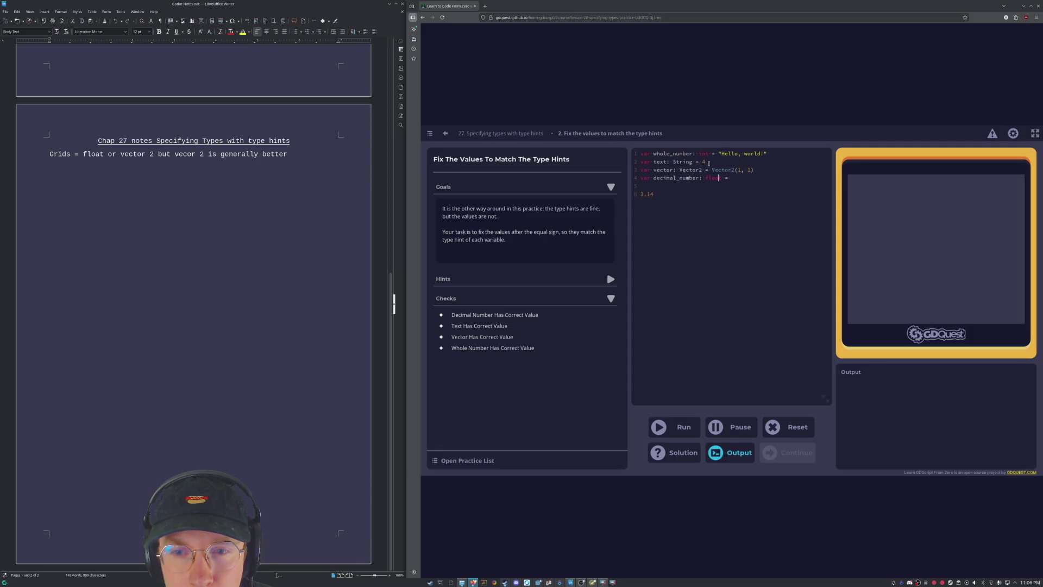
{"action": "key", "text": "BackSpace"}
{"action": "key", "text": "BackSpace"}
{"action": "key", "text": "BackSpace"}
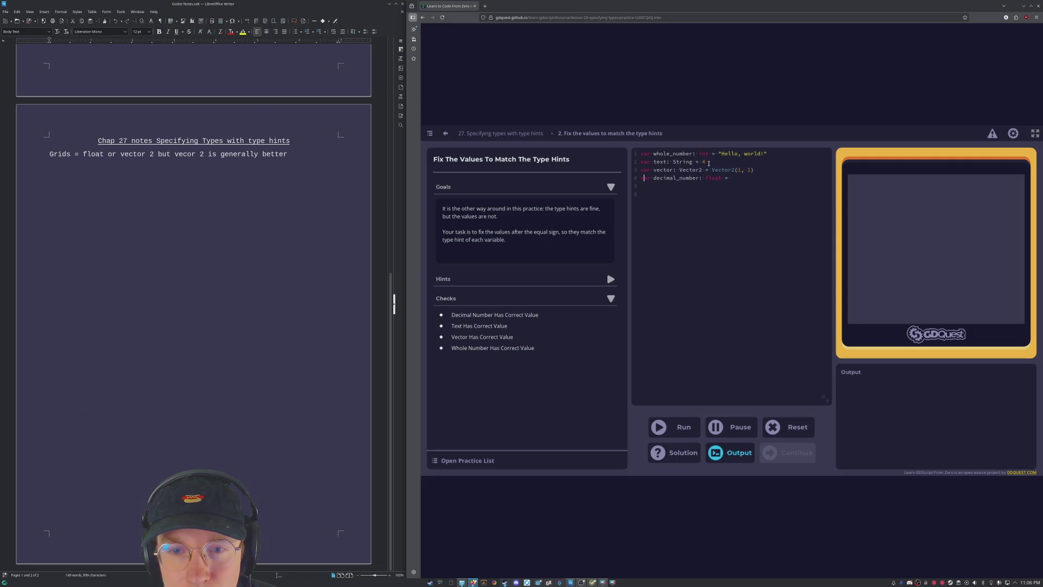
{"action": "key", "text": "End"}
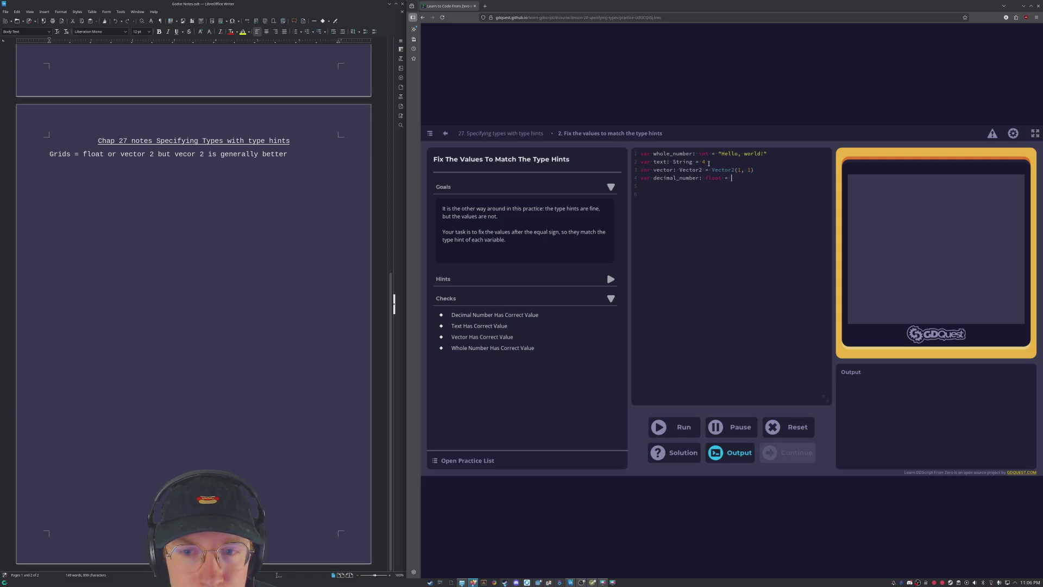
{"action": "type", "text": "3.14"}
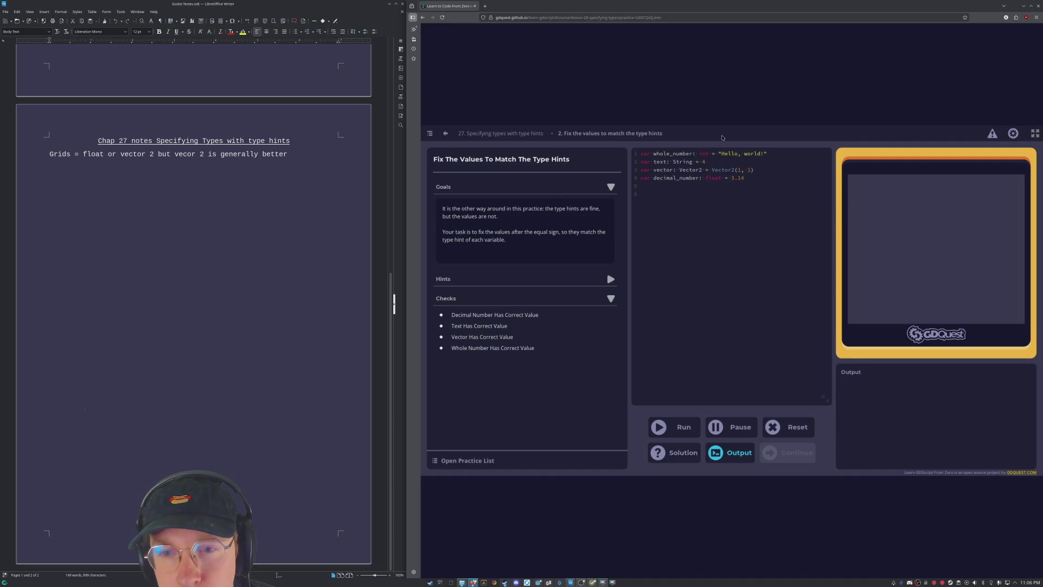
Set whole_number to 67 and text to "yo dawg we done", then run the checks.
{"action": "left_click", "coordinate": [701, 163]}
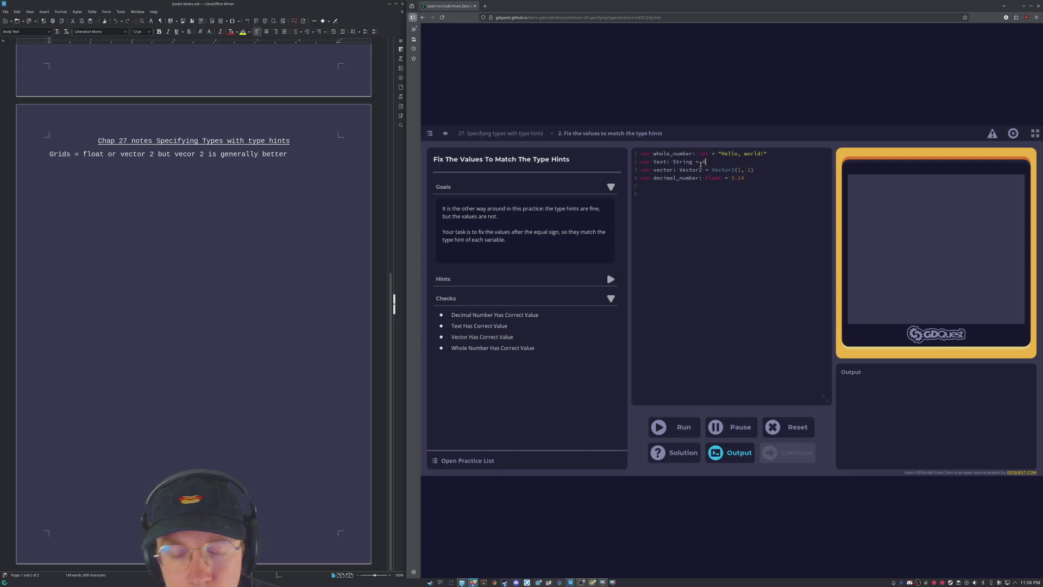
{"action": "key", "text": "BackSpace"}
{"action": "key", "text": "Up"}
{"action": "key", "text": "Right"}
{"action": "key", "text": "Right"}
{"action": "key", "text": "Right"}
{"action": "key", "text": "shift+Right"}
{"action": "key", "text": "shift+Right"}
{"action": "key", "text": "shift+Right"}
{"action": "key", "text": "shift+Right"}
{"action": "key", "text": "shift+Right"}
{"action": "key", "text": "shift+Right"}
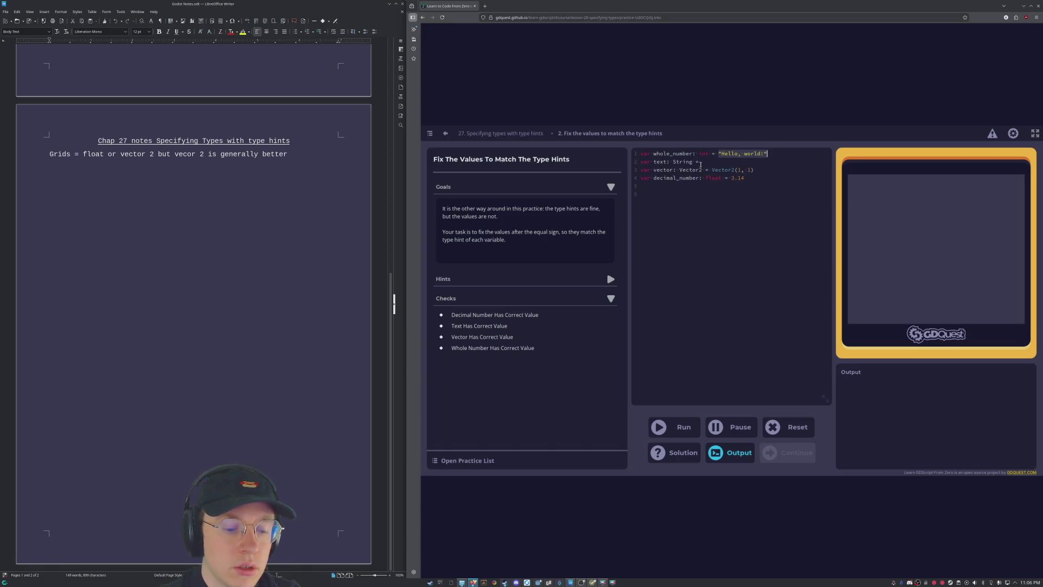
{"action": "type", "text": "67"}
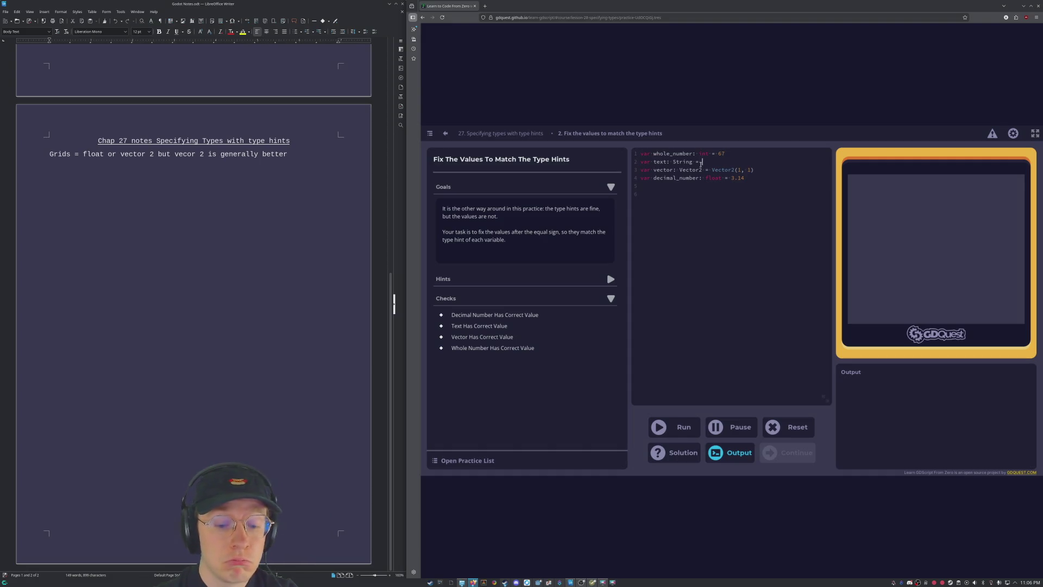
{"action": "type", "text": "\"\""}
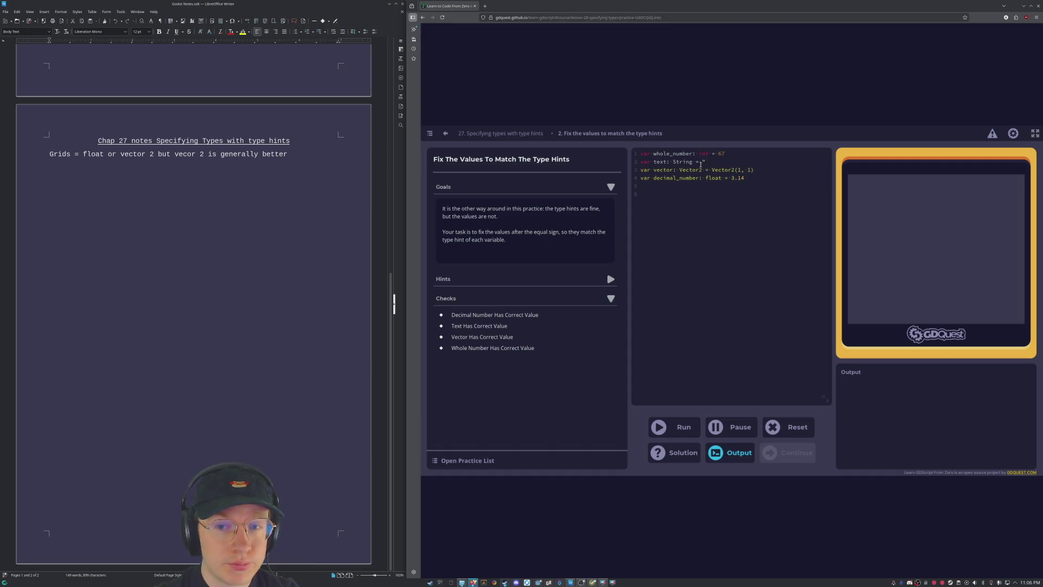
{"action": "type", "text": "d"}
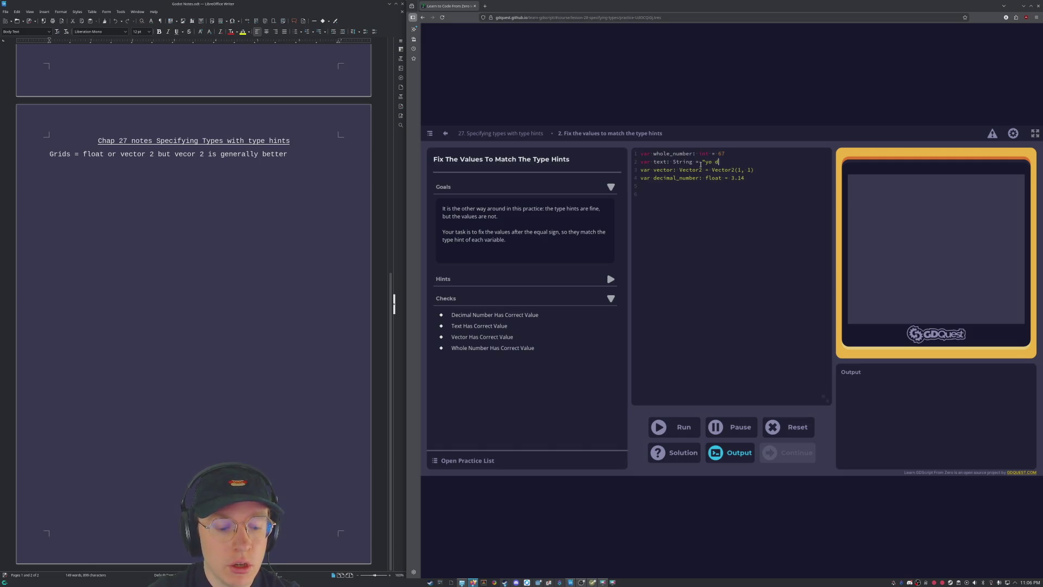
{"action": "type", "text": "awgwe done"}
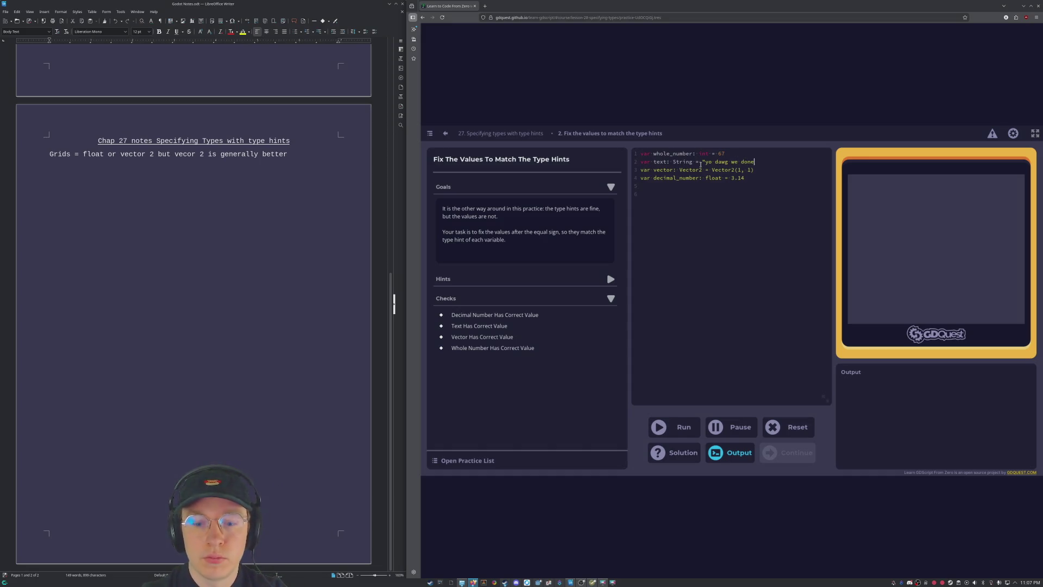
{"action": "type", "text": "\""}
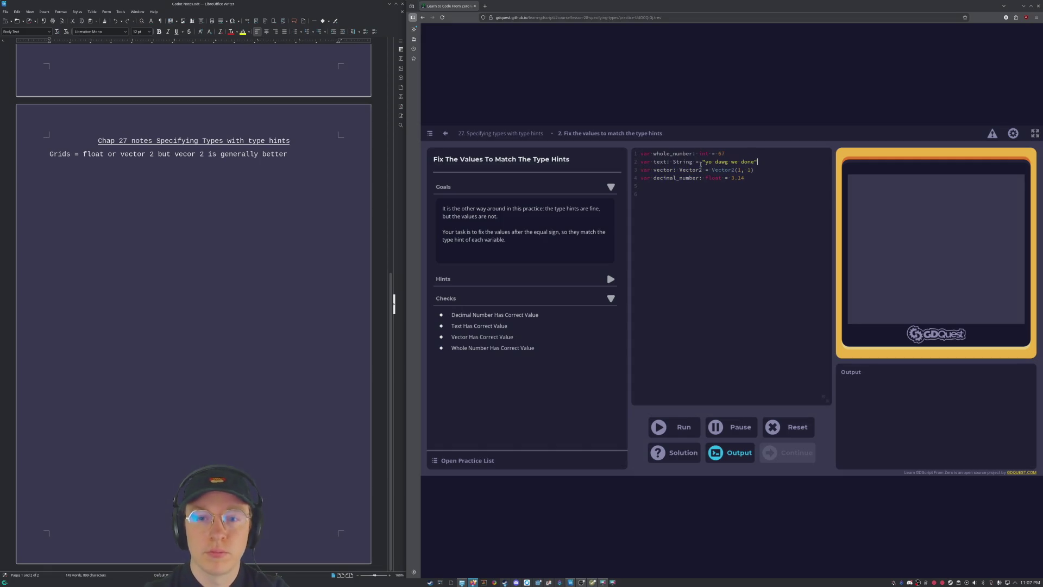
{"action": "key", "text": "ctrl+Return"}
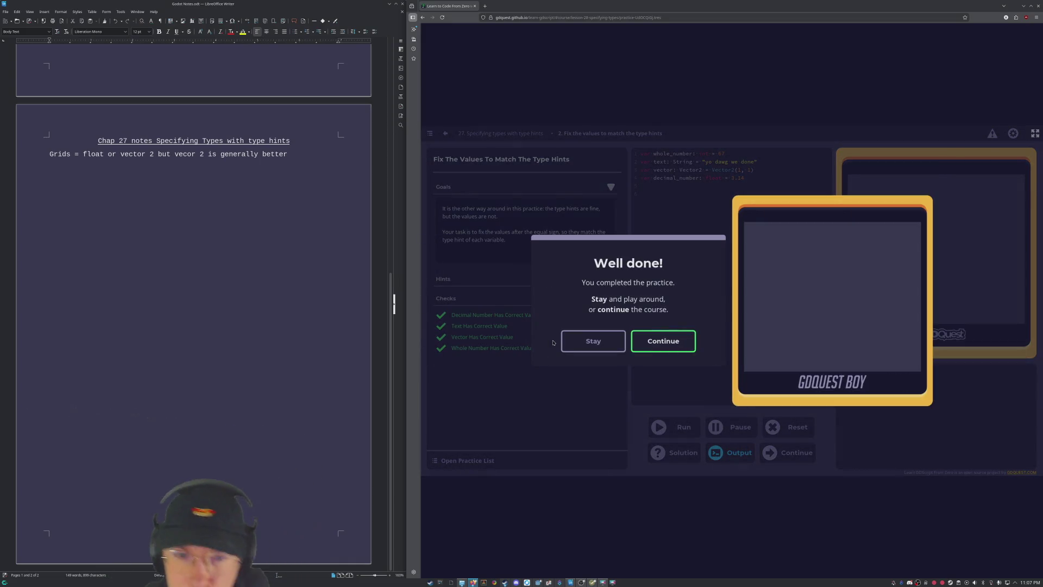
Continue past the Well done and Lesson complete dialogs to the 'You Made It!' page.
{"action": "left_click", "coordinate": [663, 341]}
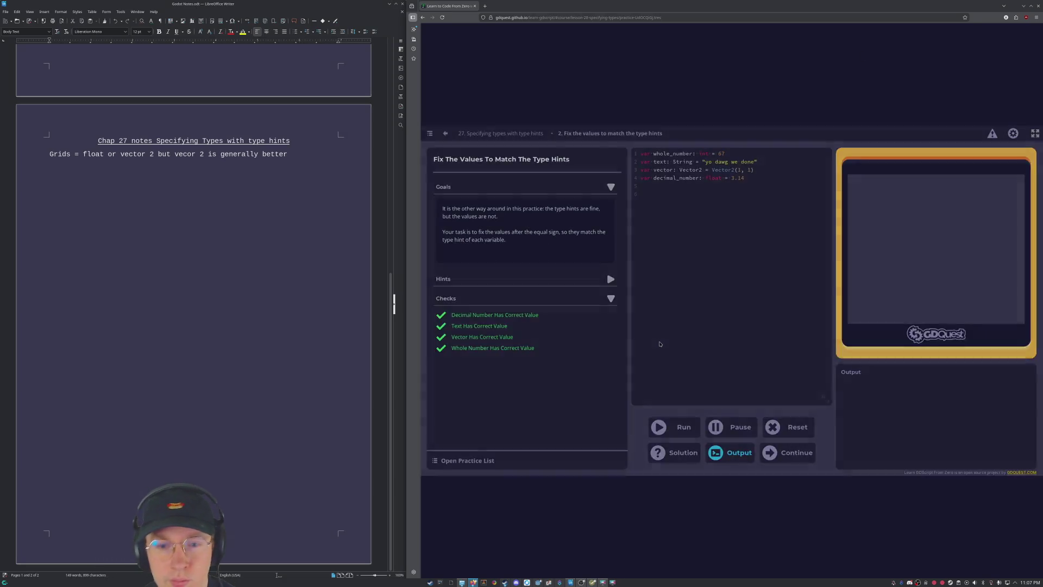
{"action": "left_click", "coordinate": [761, 341]}
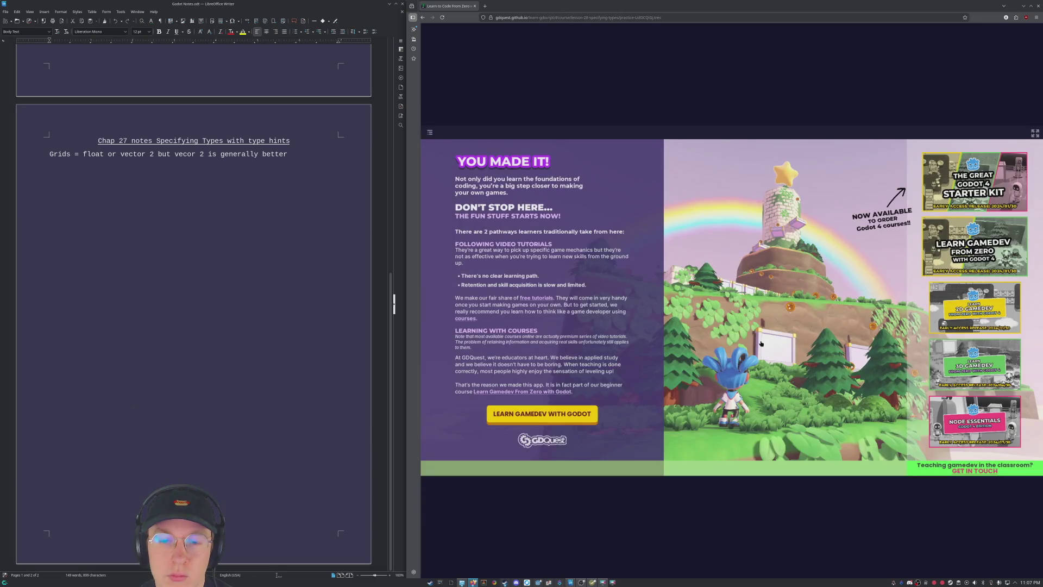
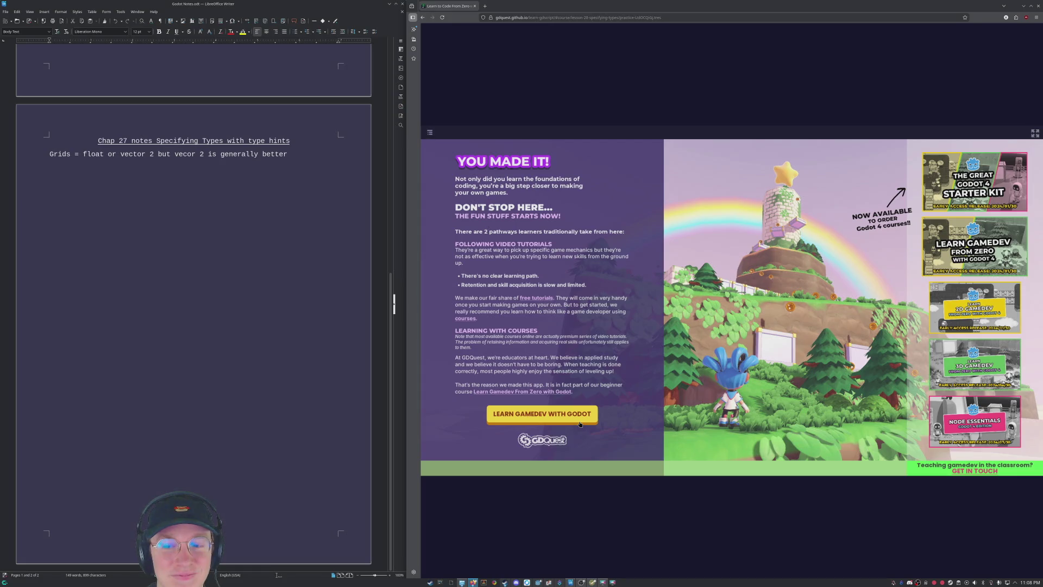
Open the Godot 4 Courses Early Access offer in a new tab, then return to the Learn to Code tab.
{"action": "left_click", "coordinate": [579, 421]}
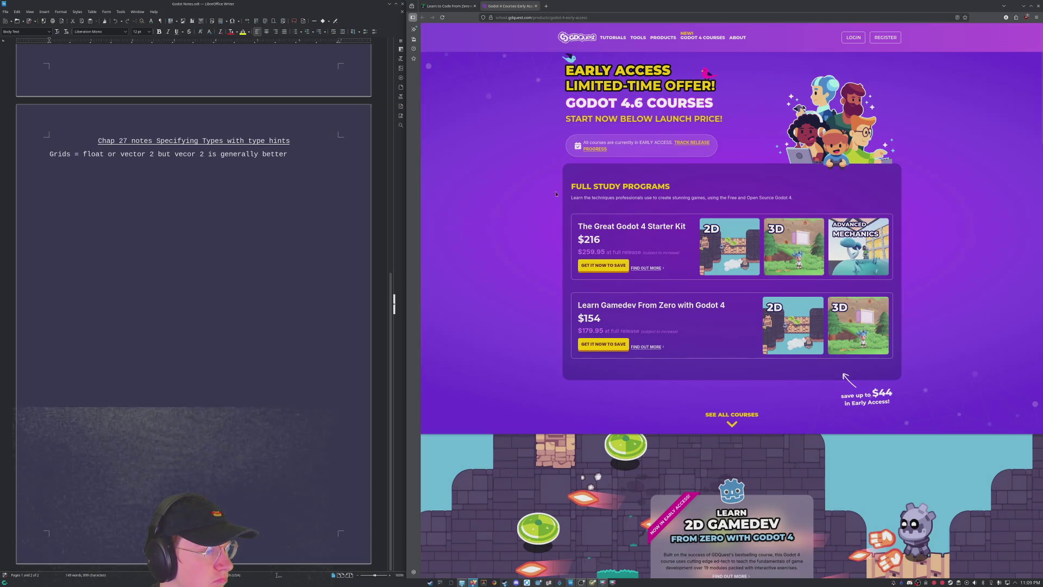
{"action": "left_click", "coordinate": [437, 5]}
{"action": "right_click", "coordinate": [423, 17]}
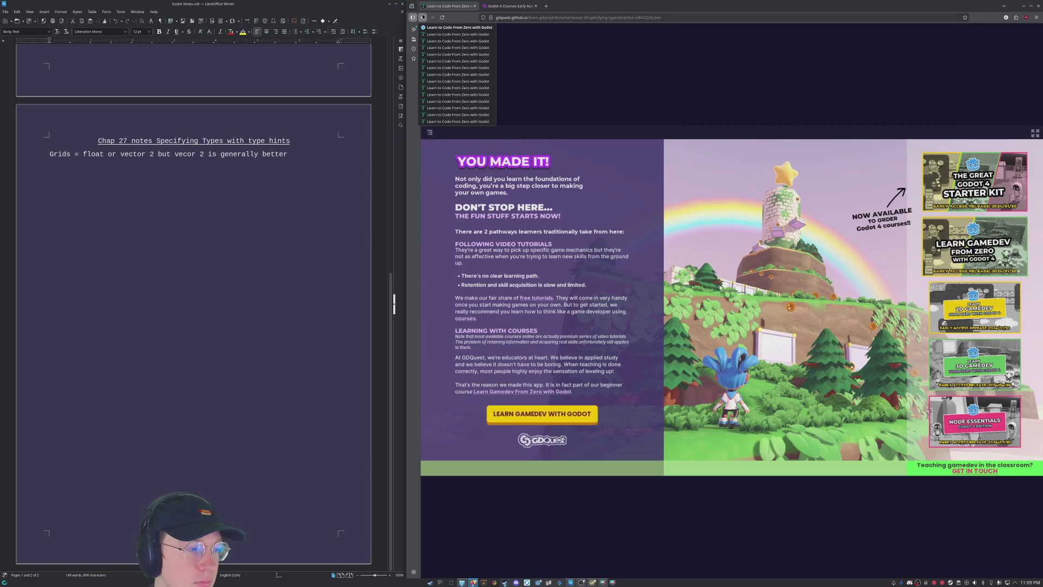
{"action": "left_click", "coordinate": [577, 3]}
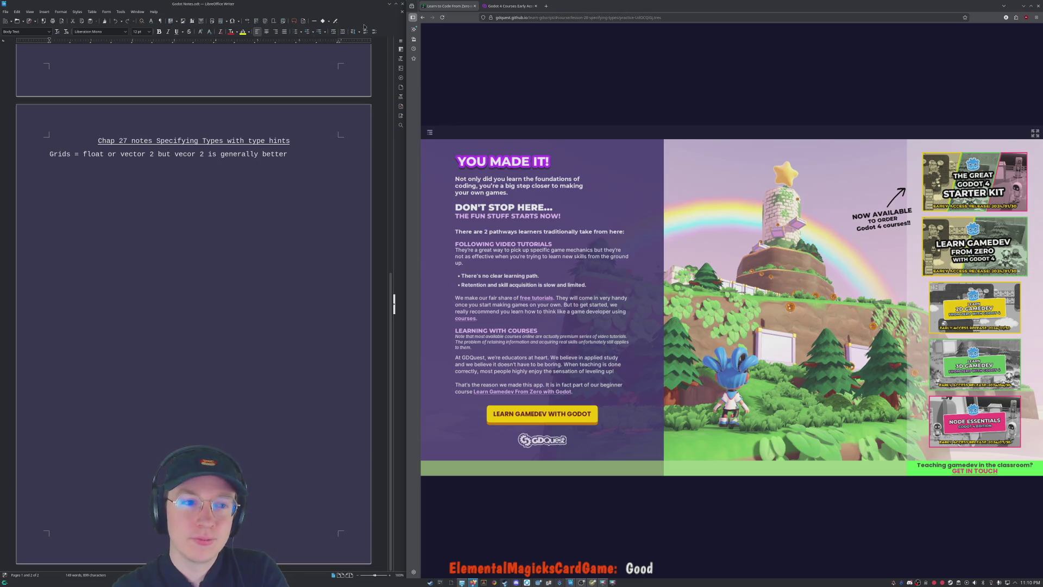
Switch between the Writer notes and Firefox, then bring the Godot script editor with main_game.gd forward.
{"action": "left_click", "coordinate": [363, 5]}
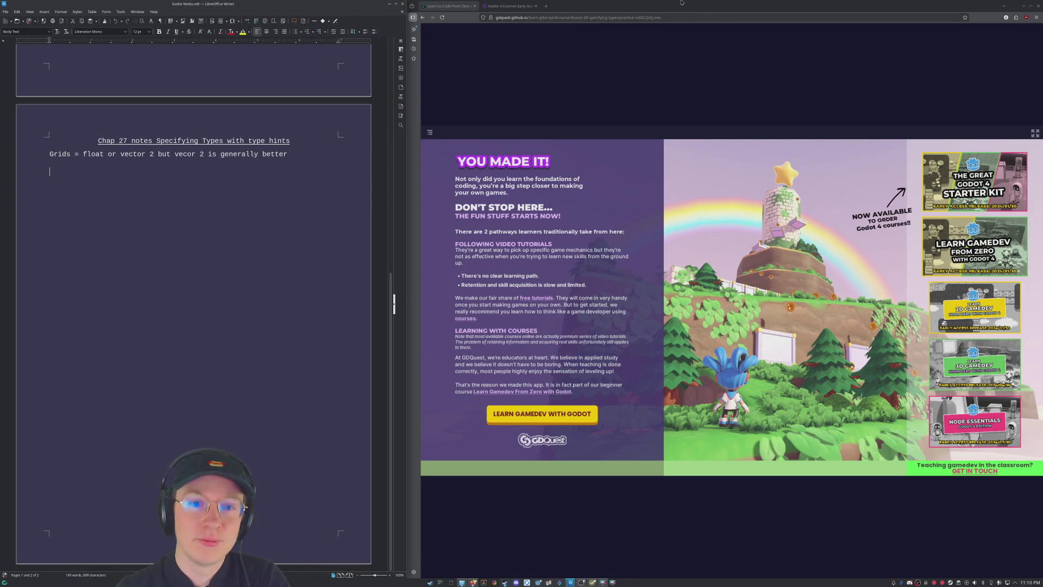
{"action": "left_click", "coordinate": [446, 6]}
{"action": "left_click", "coordinate": [315, 2]}
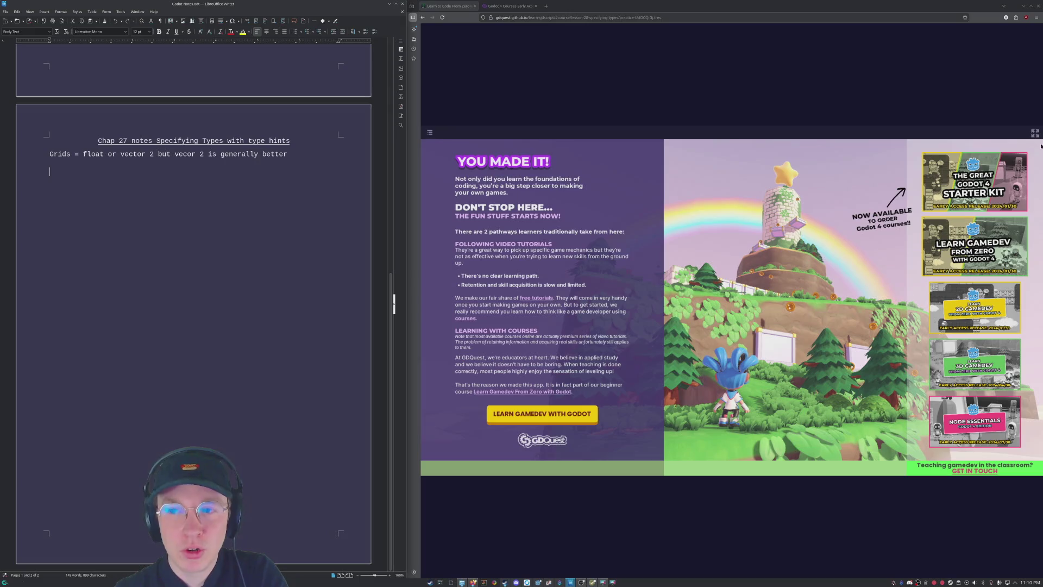
{"action": "left_click", "coordinate": [598, 3]}
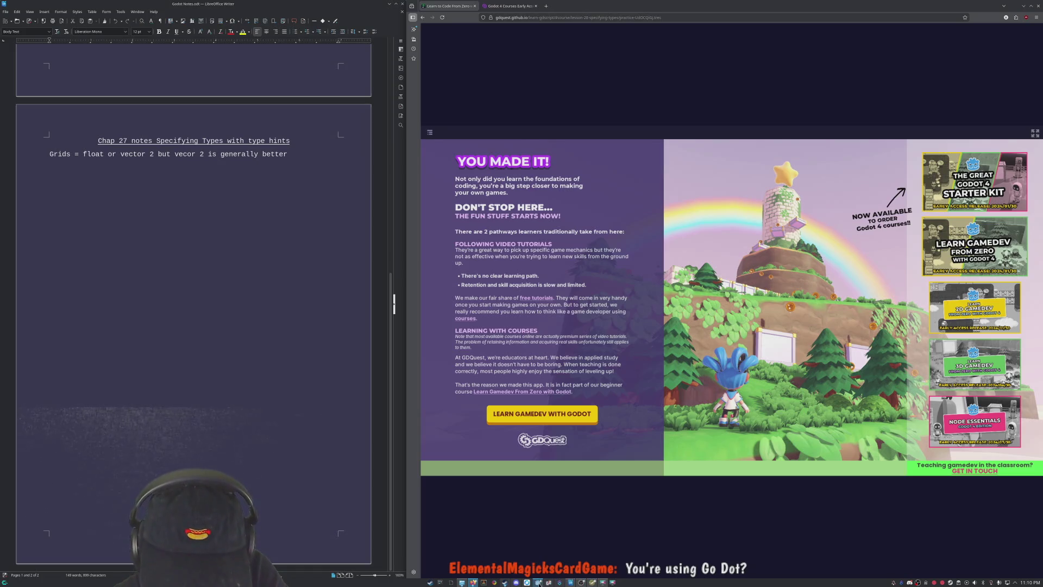
{"action": "left_click", "coordinate": [537, 582]}
{"action": "scroll", "coordinate": [307, 152], "scroll_direction": "down", "scroll_amount": 15}
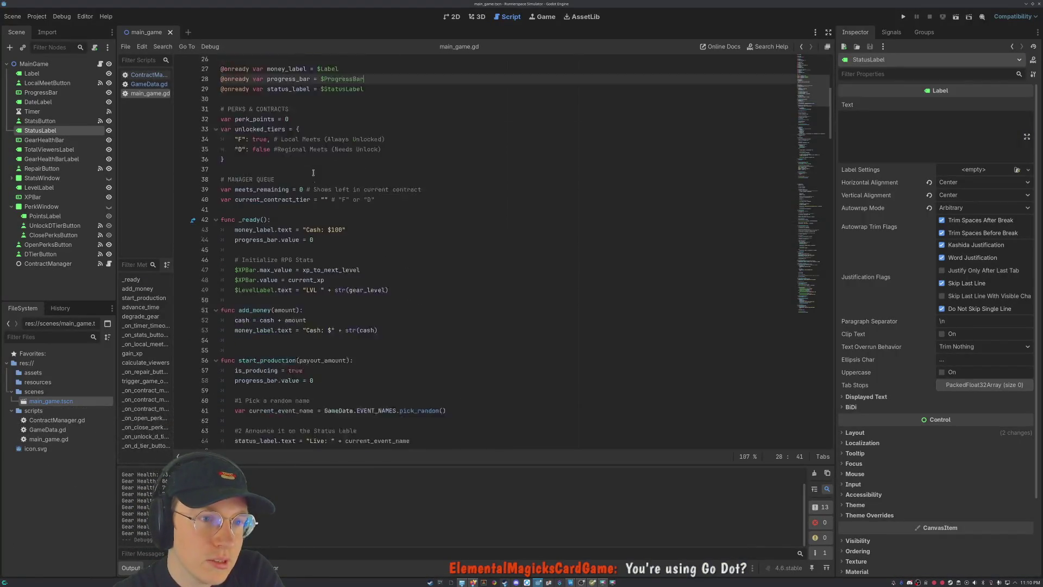
{"action": "scroll", "coordinate": [470, 354], "scroll_direction": "up", "scroll_amount": 1}
{"action": "scroll", "coordinate": [469, 354], "scroll_direction": "up", "scroll_amount": 19}
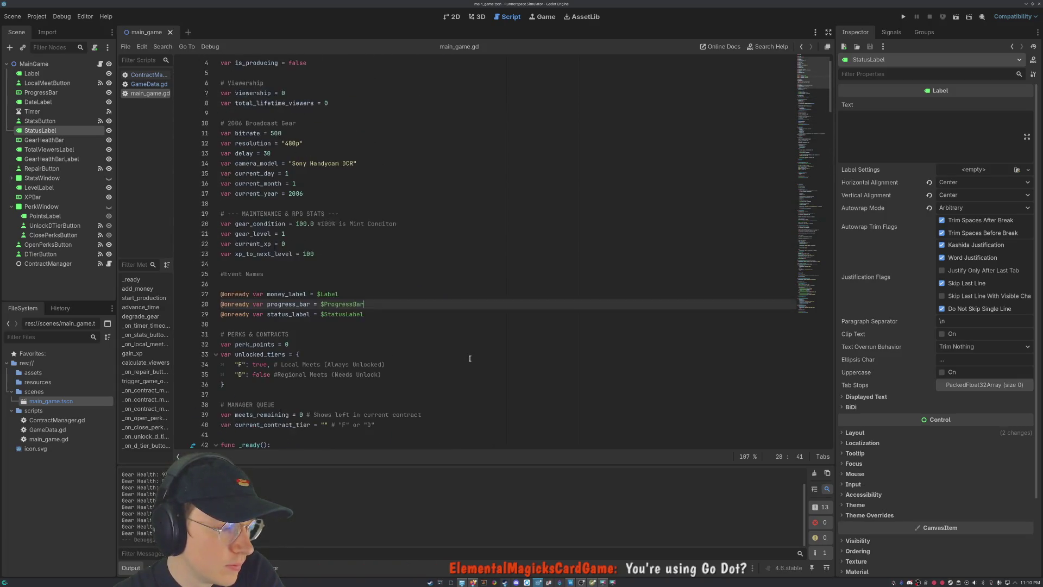
{"action": "scroll", "coordinate": [470, 358], "scroll_direction": "down", "scroll_amount": 15}
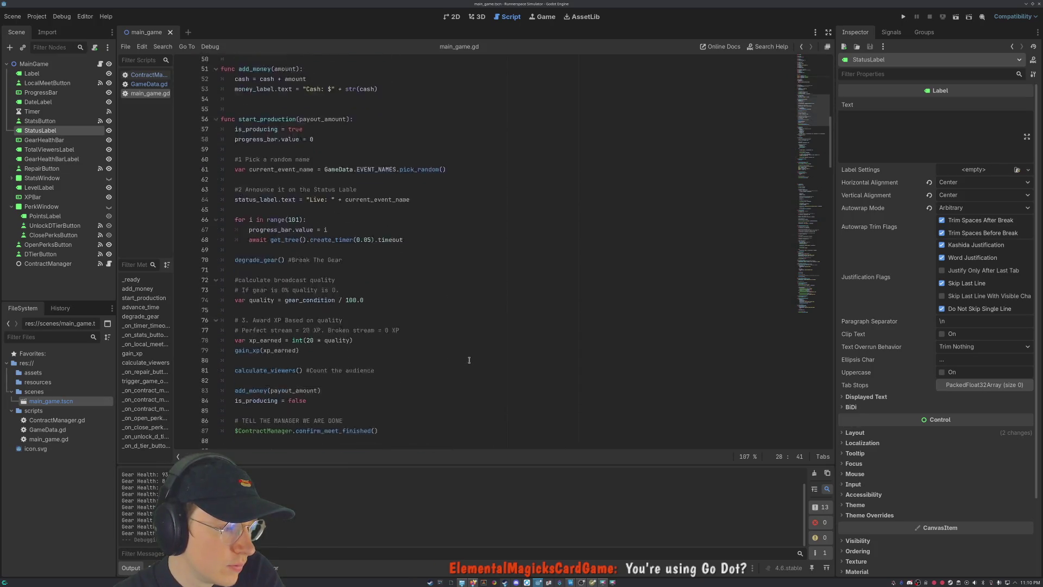
{"action": "scroll", "coordinate": [469, 360], "scroll_direction": "down", "scroll_amount": 8}
{"action": "mouse_move", "coordinate": [831, 157]}
{"action": "left_mouse_down"}
{"action": "mouse_move", "coordinate": [813, 244]}
{"action": "mouse_move", "coordinate": [804, 135]}
{"action": "left_mouse_up"}
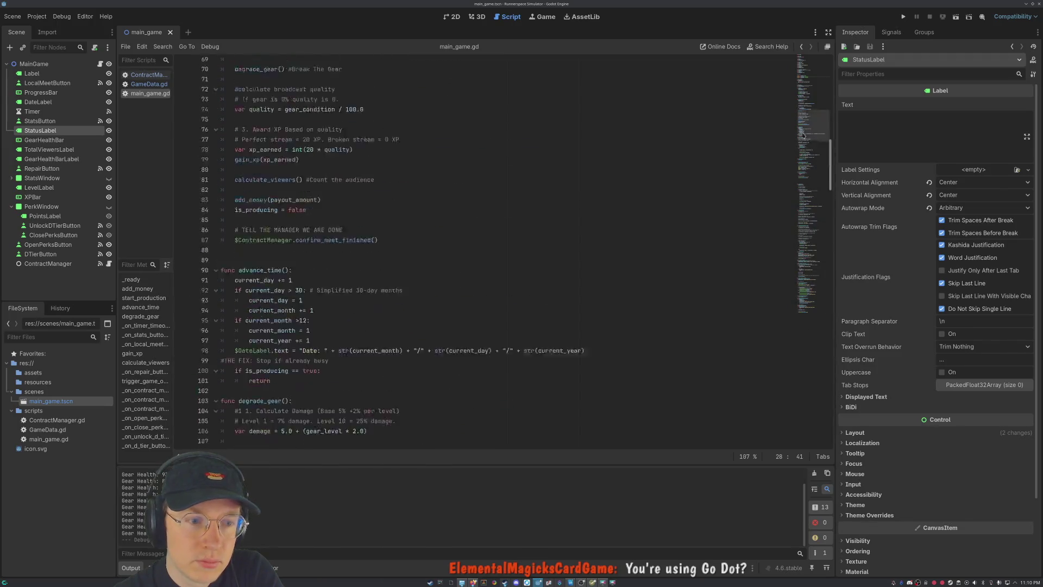
{"action": "scroll", "coordinate": [804, 135], "scroll_direction": "up", "scroll_amount": 20}
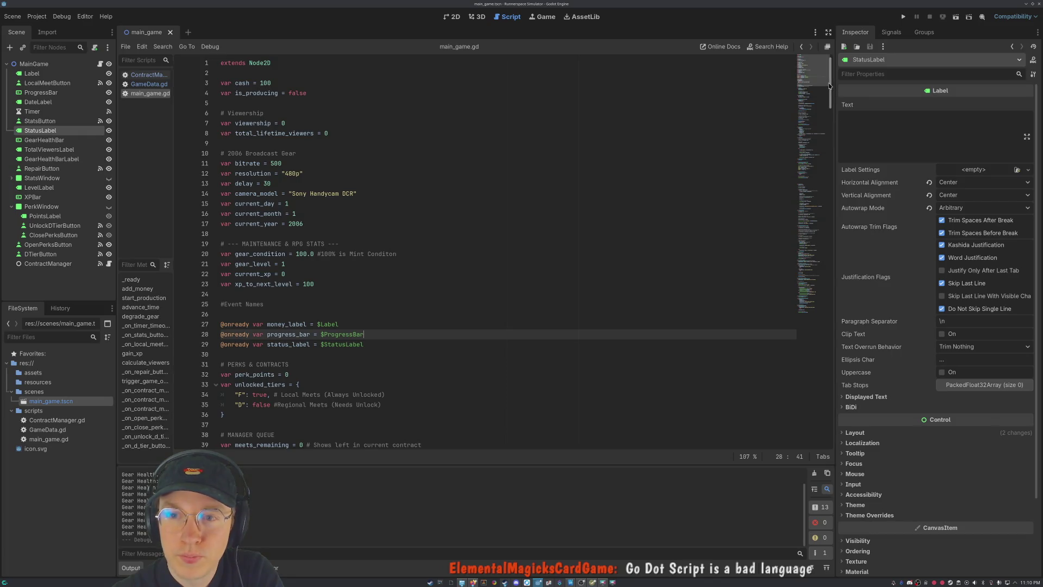
{"action": "left_click_drag", "start_coordinate": [831, 85], "coordinate": [831, 424]}
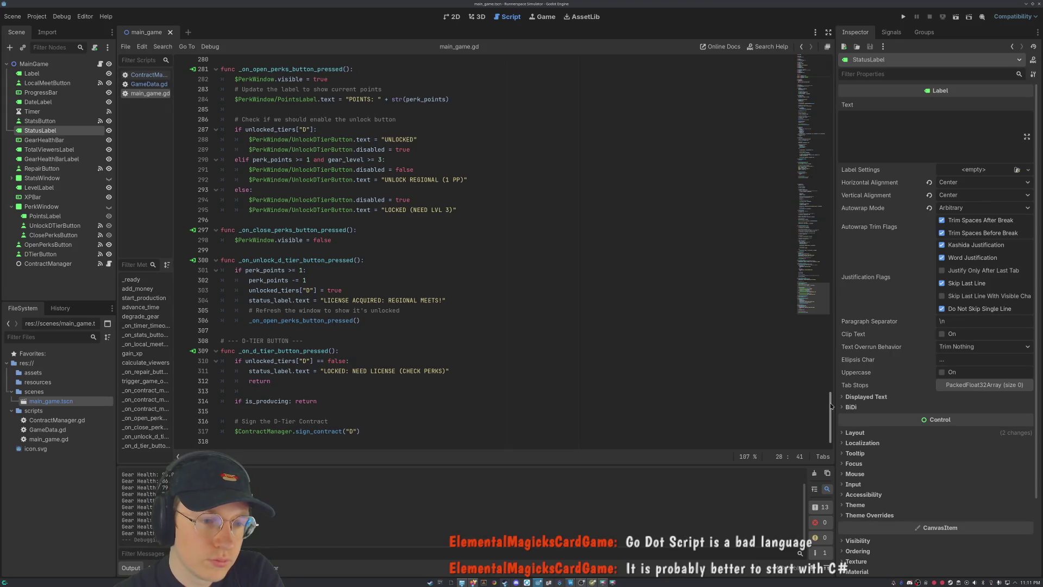
{"action": "left_click_drag", "start_coordinate": [831, 406], "coordinate": [841, 104]}
{"action": "scroll", "coordinate": [820, 162], "scroll_direction": "down", "scroll_amount": 7}
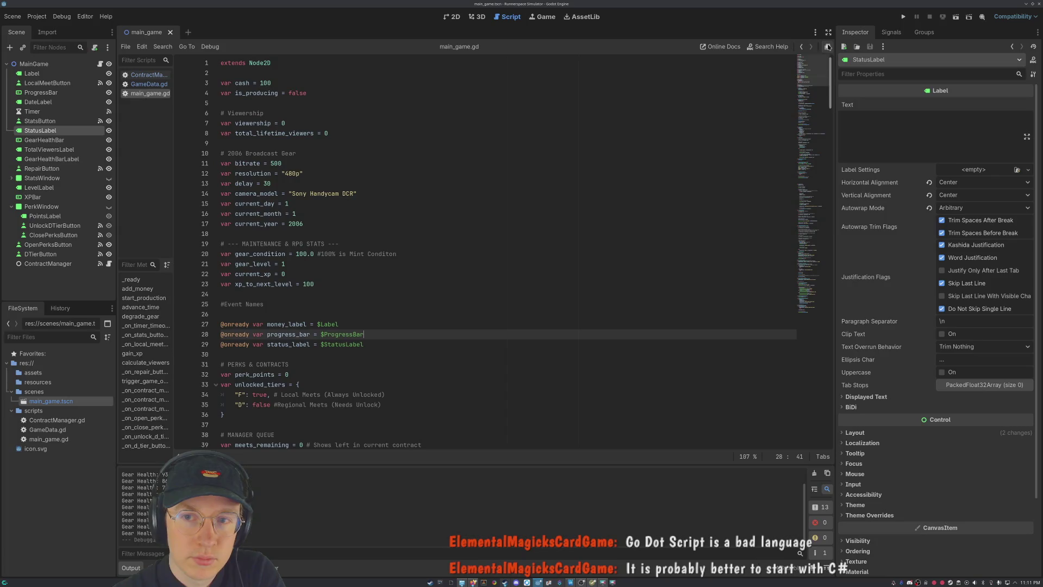
{"action": "scroll", "coordinate": [825, 214], "scroll_direction": "down", "scroll_amount": 6}
{"action": "left_click_drag", "start_coordinate": [814, 218], "coordinate": [812, 313]}
{"action": "scroll", "coordinate": [812, 313], "scroll_direction": "up", "scroll_amount": 20}
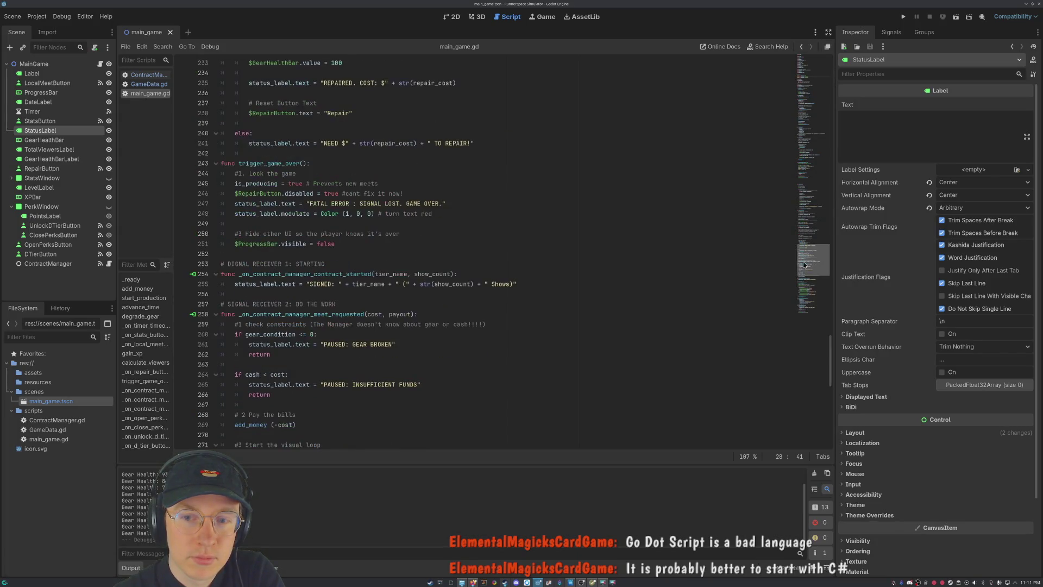
{"action": "scroll", "coordinate": [807, 287], "scroll_direction": "up", "scroll_amount": 20}
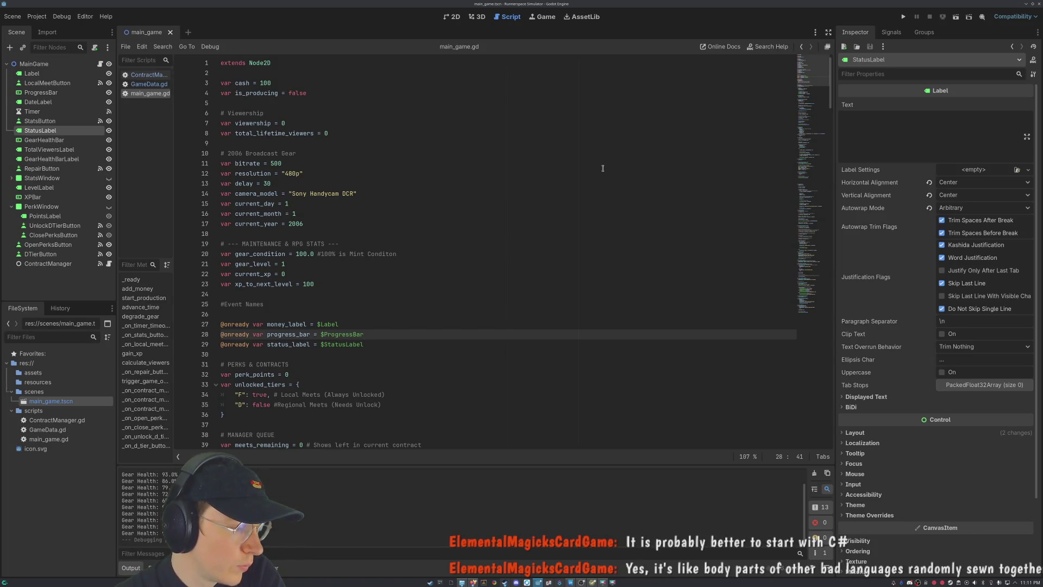
{"action": "left_click", "coordinate": [361, 255]}
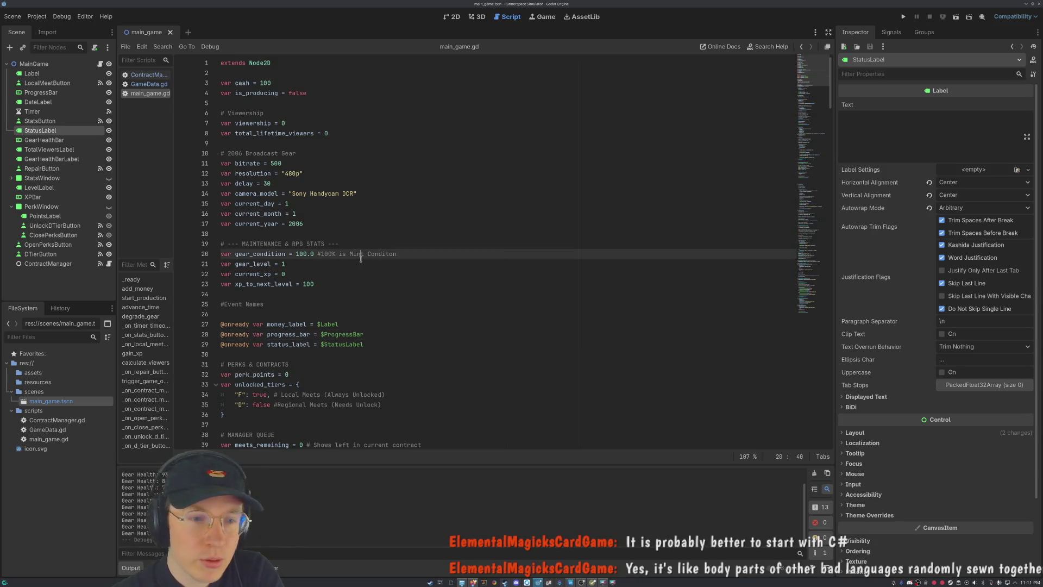
{"action": "left_click", "coordinate": [320, 275]}
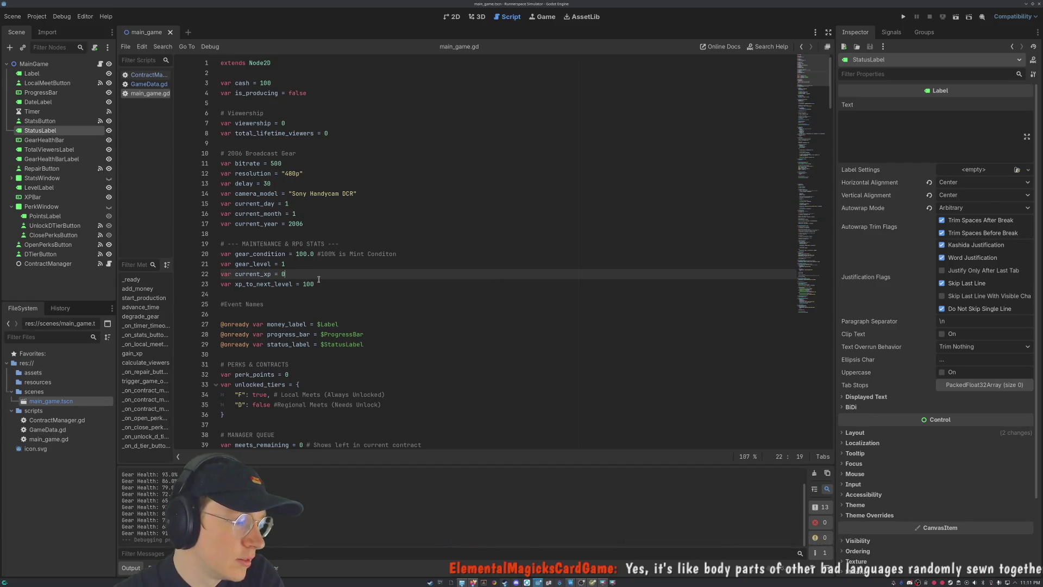
{"action": "scroll", "coordinate": [451, 201], "scroll_direction": "down", "scroll_amount": 3}
{"action": "scroll", "coordinate": [444, 193], "scroll_direction": "up", "scroll_amount": 3}
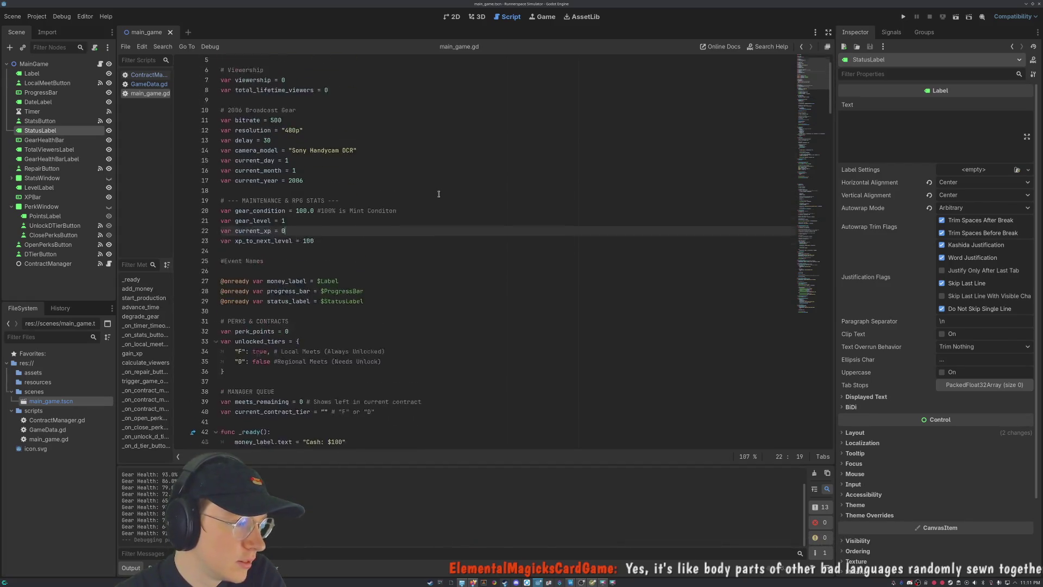
{"action": "scroll", "coordinate": [326, 88], "scroll_direction": "down", "scroll_amount": 20}
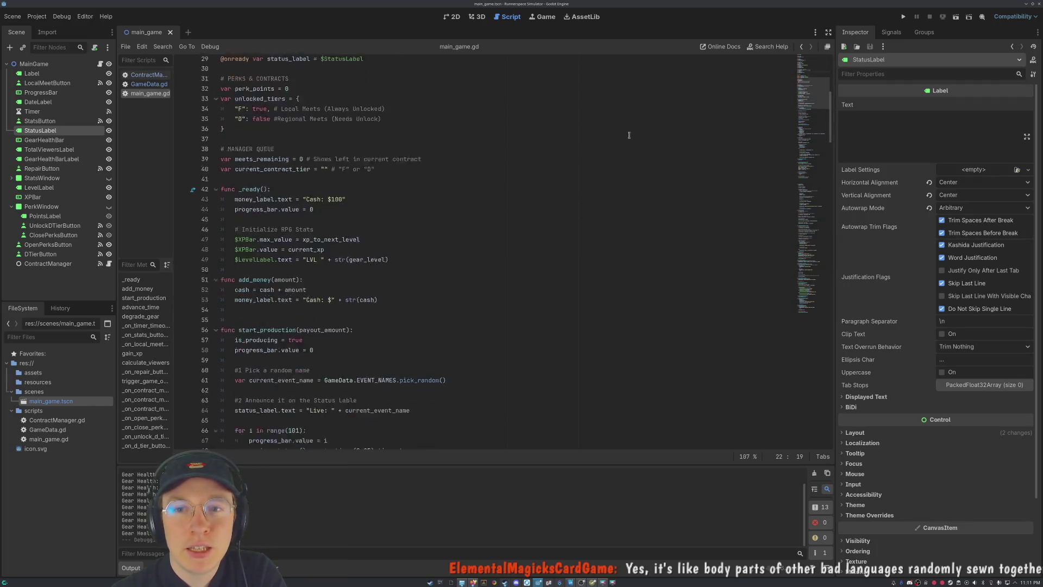
{"action": "scroll", "coordinate": [810, 174], "scroll_direction": "down", "scroll_amount": 20}
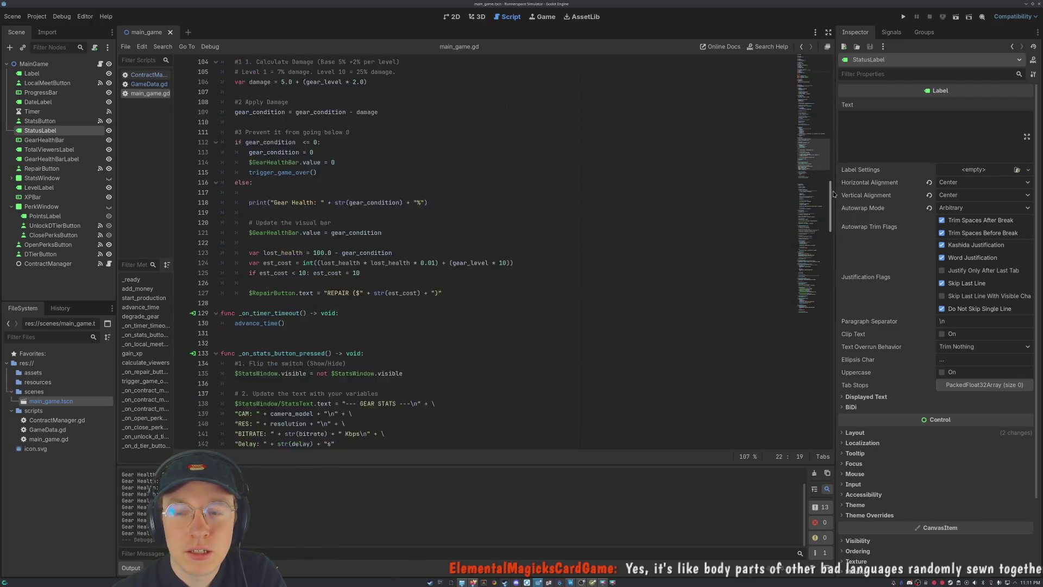
{"action": "scroll", "coordinate": [825, 314], "scroll_direction": "down", "scroll_amount": 20}
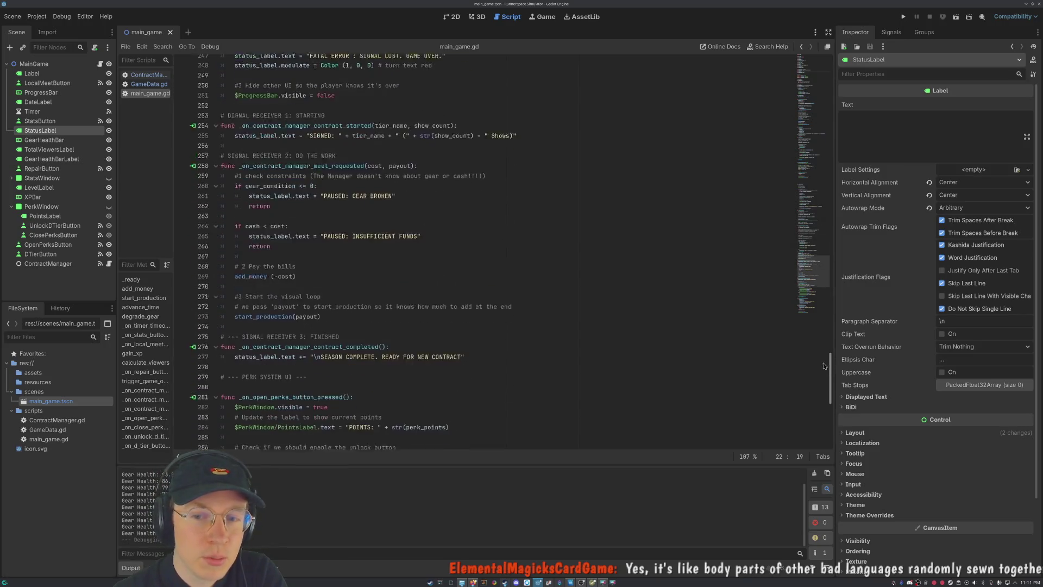
{"action": "scroll", "coordinate": [589, 354], "scroll_direction": "up", "scroll_amount": 12}
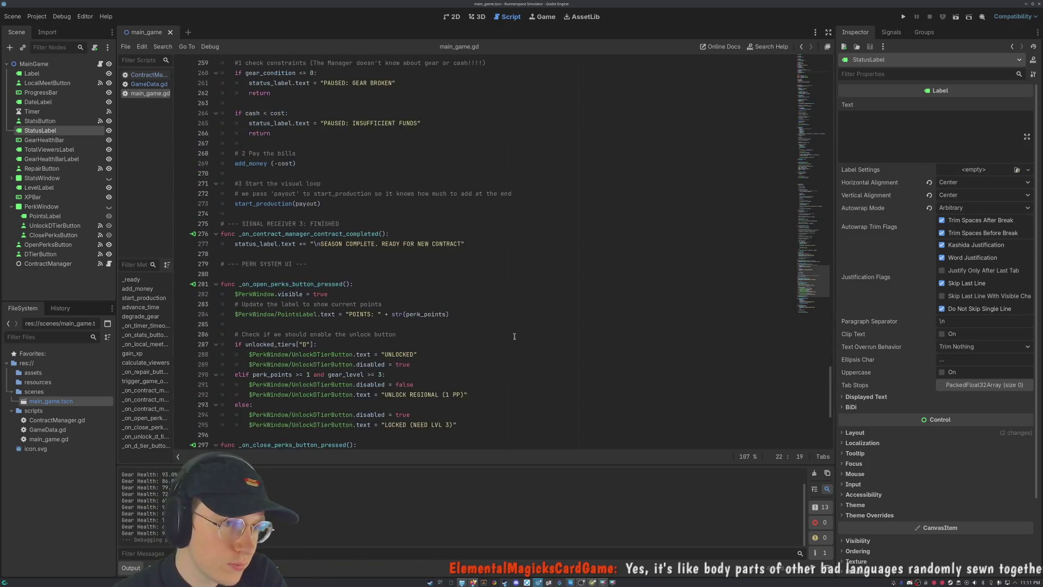
{"action": "scroll", "coordinate": [531, 312], "scroll_direction": "up", "scroll_amount": 3}
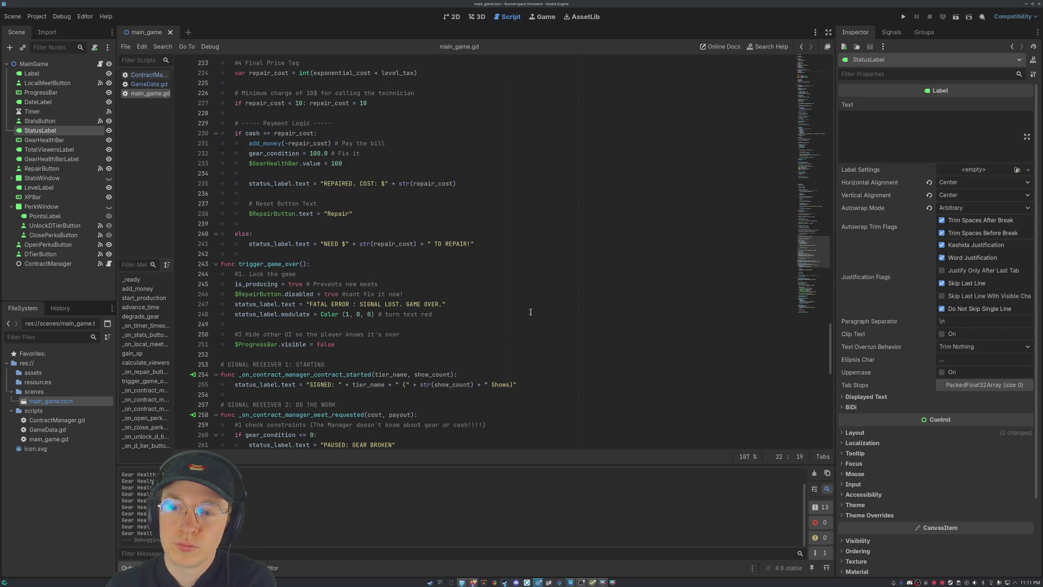
{"action": "scroll", "coordinate": [531, 311], "scroll_direction": "up", "scroll_amount": 20}
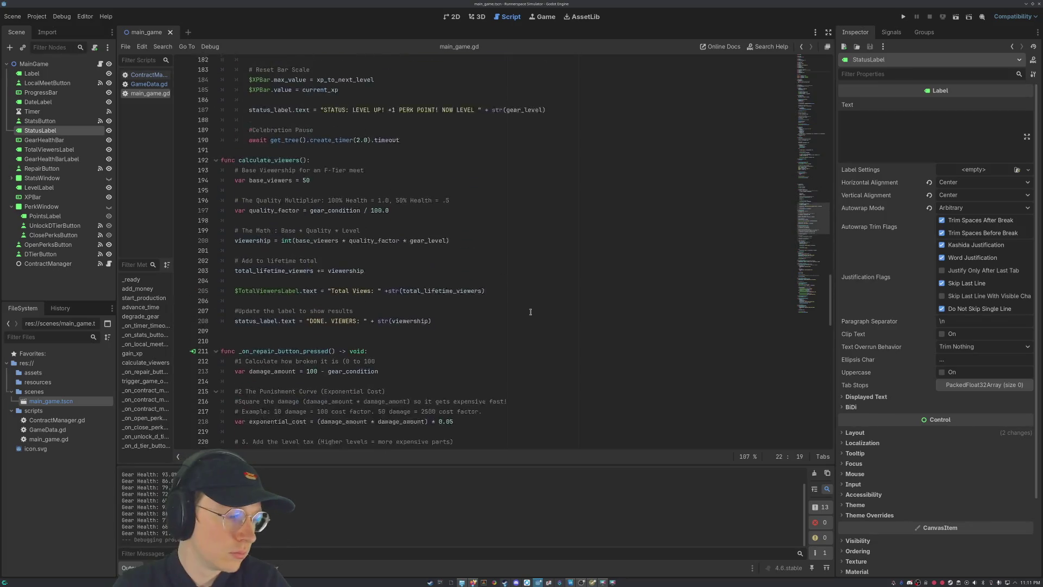
{"action": "scroll", "coordinate": [537, 321], "scroll_direction": "up", "scroll_amount": 10}
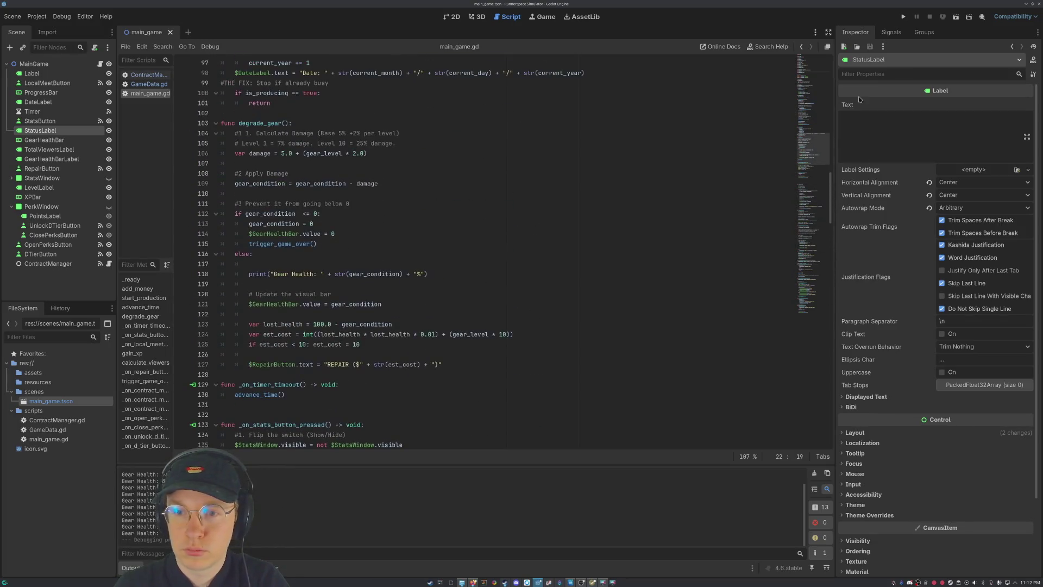
{"action": "left_click_drag", "start_coordinate": [819, 139], "coordinate": [810, 62]}
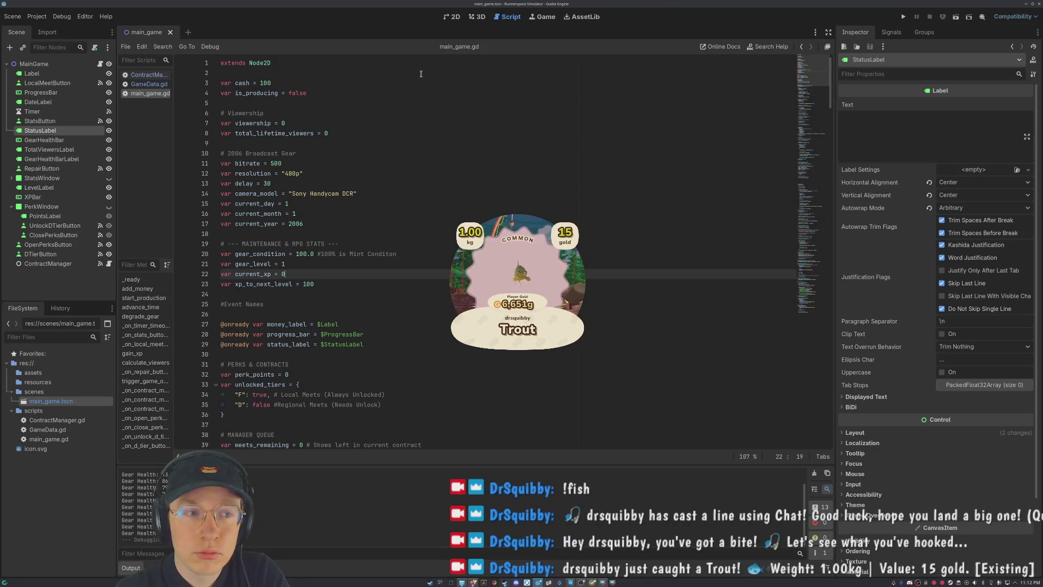
{"action": "scroll", "coordinate": [405, 200], "scroll_direction": "down", "scroll_amount": 10}
{"action": "scroll", "coordinate": [404, 199], "scroll_direction": "down", "scroll_amount": 20}
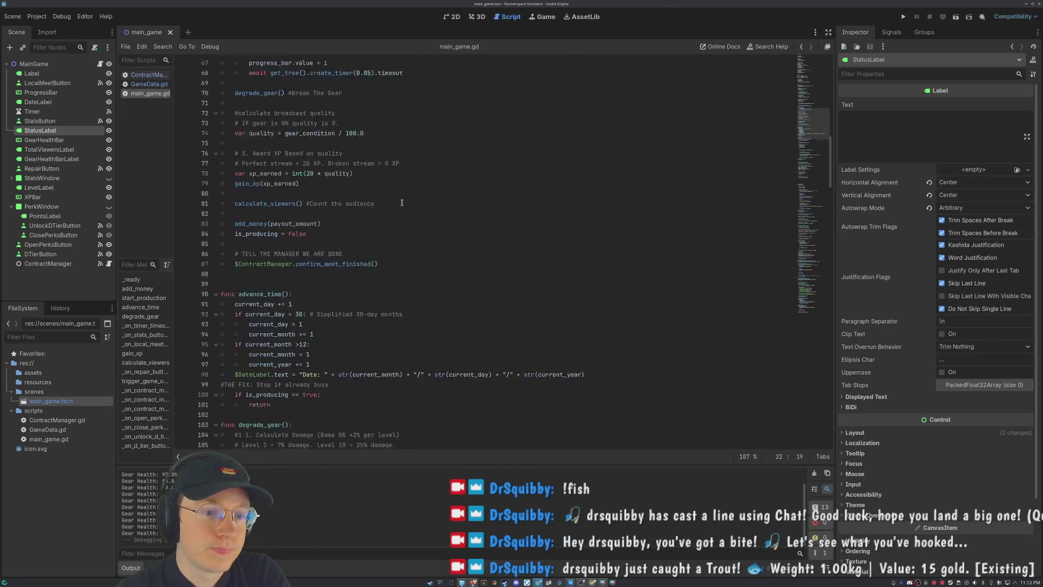
{"action": "left_click_drag", "start_coordinate": [822, 202], "coordinate": [833, 411]}
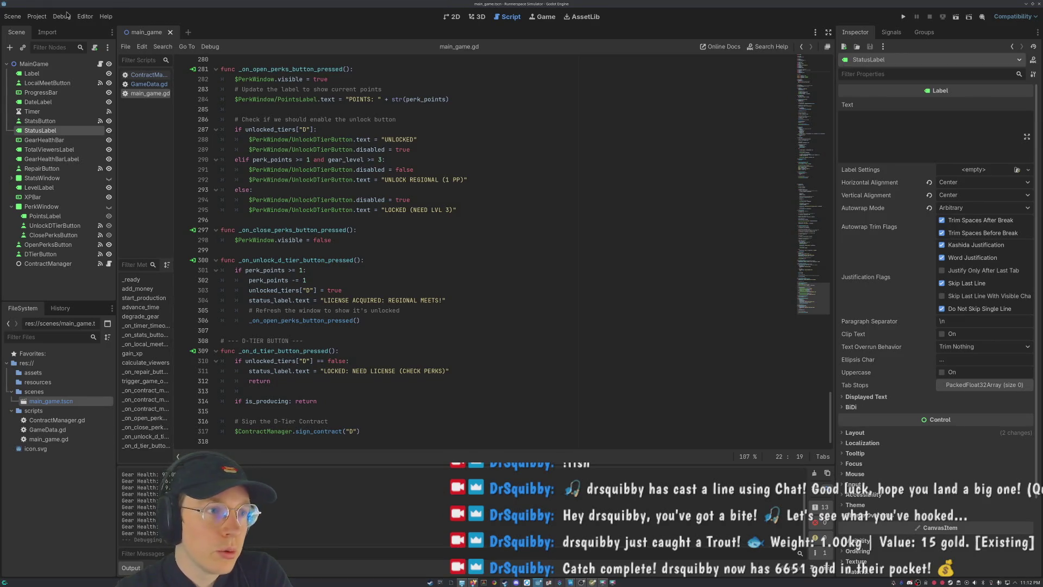
{"action": "left_click", "coordinate": [37, 16]}
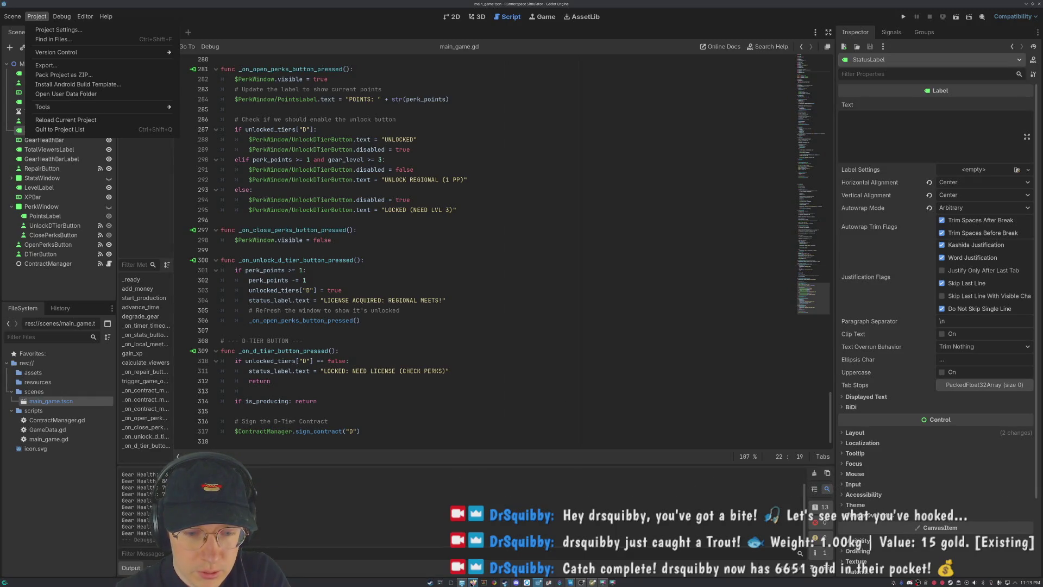
Close the project back to the Project Manager and close the Writer notes document.
{"action": "mouse_move", "coordinate": [472, 583]}
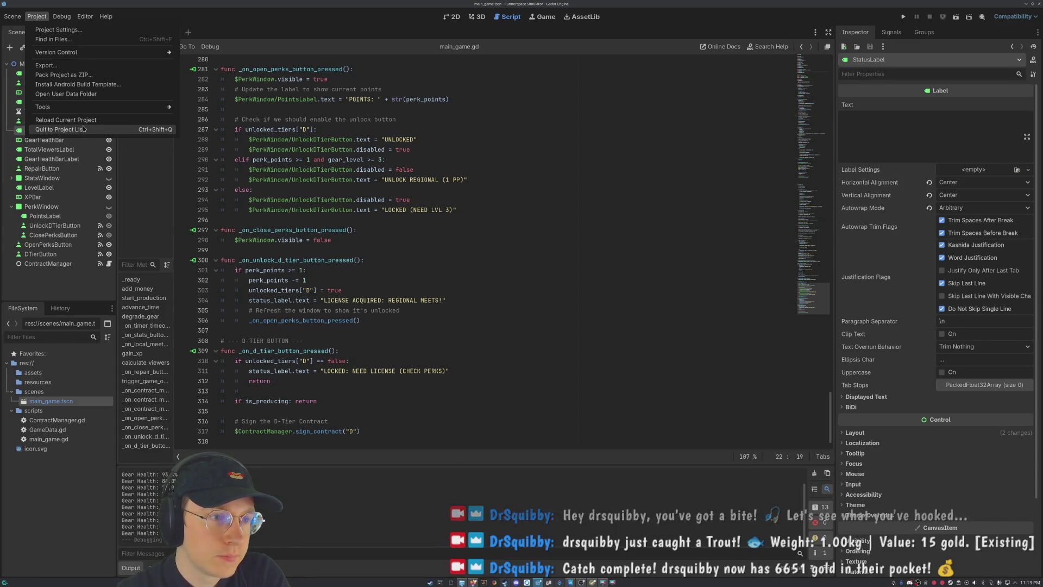
{"action": "left_click", "coordinate": [108, 132]}
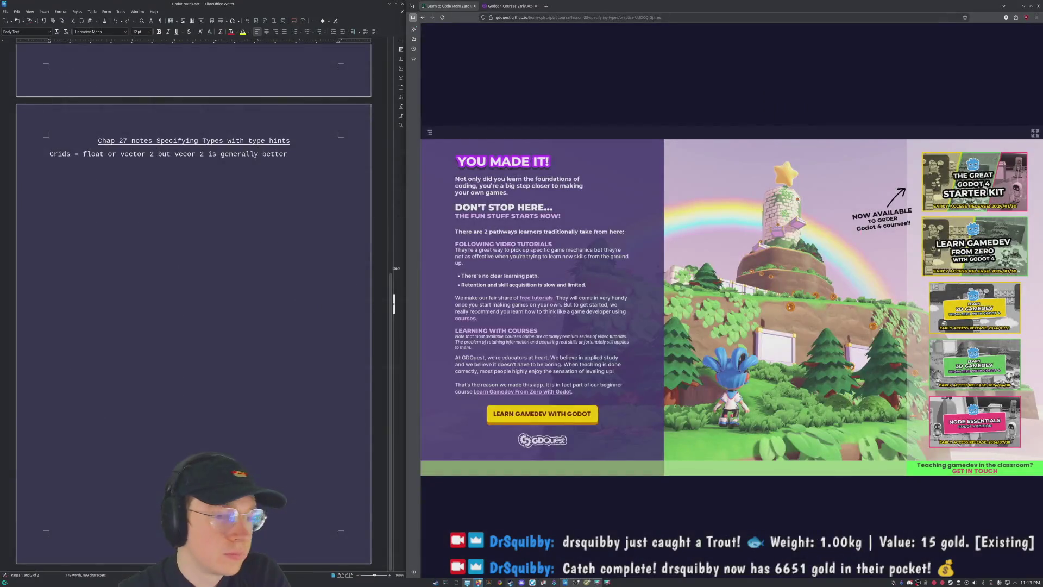
{"action": "left_click", "coordinate": [289, 10]}
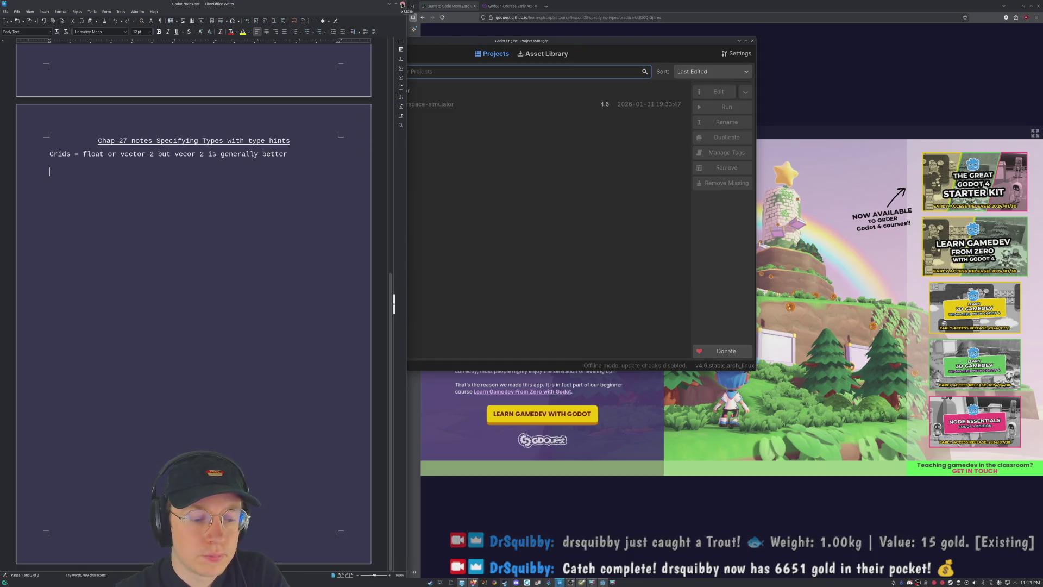
{"action": "left_click", "coordinate": [403, 5]}
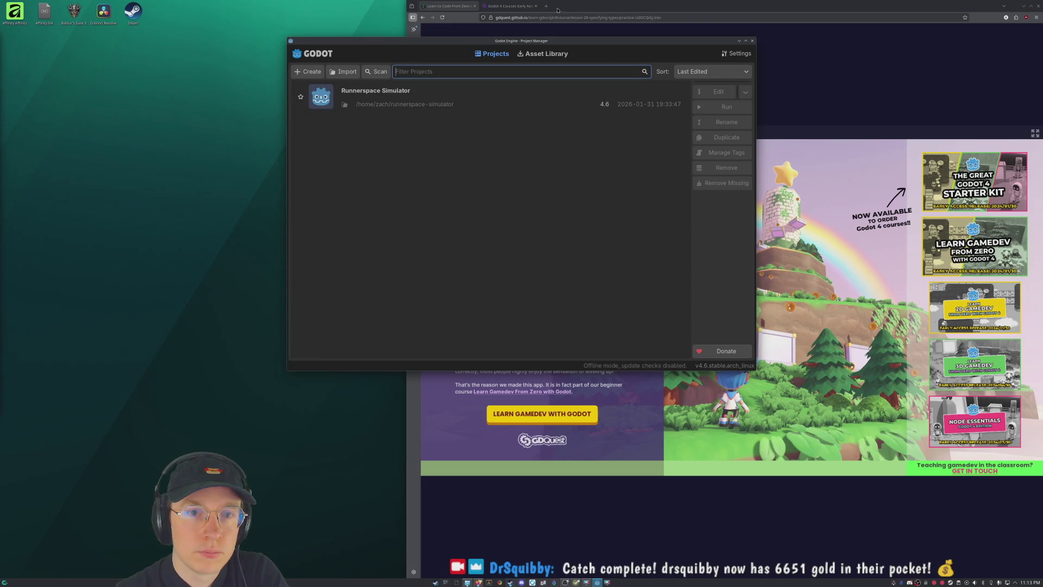
In Firefox, start a new tab and enter 'godot forums'.
{"action": "left_click", "coordinate": [511, 6]}
{"action": "left_click", "coordinate": [545, 7]}
{"action": "type", "text": "godot "}
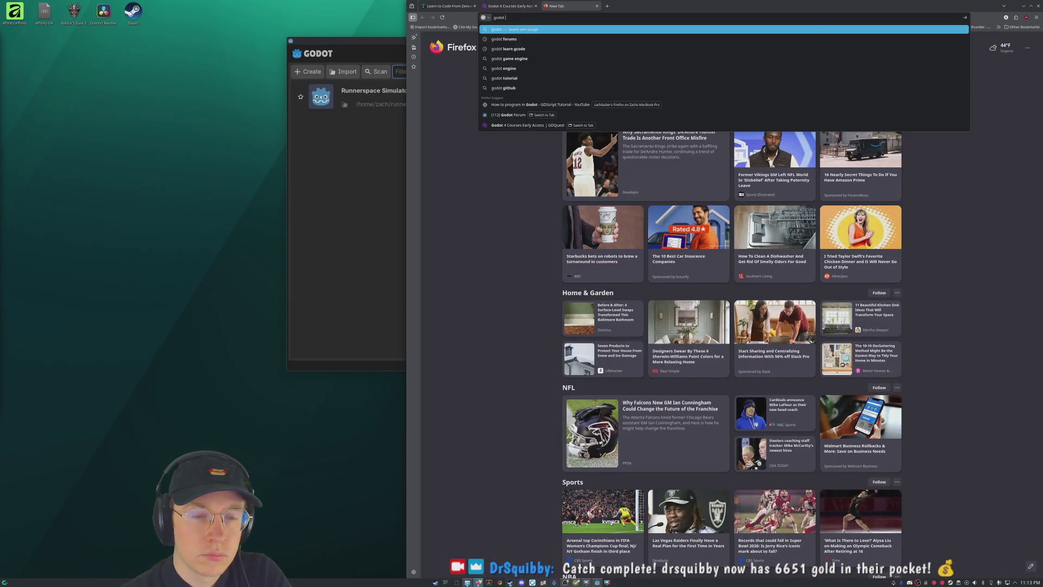
{"action": "type", "text": "forums"}
Search Google for 'godot forums', open the official Godot Forum, then Godot Docs in a new tab.
{"action": "key", "text": "Return"}
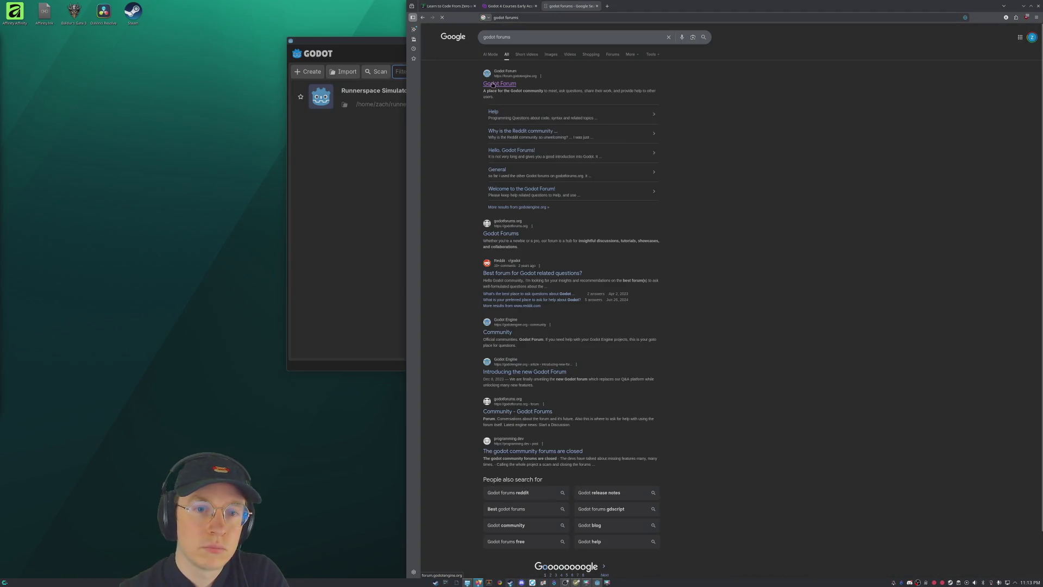
{"action": "left_click", "coordinate": [493, 86]}
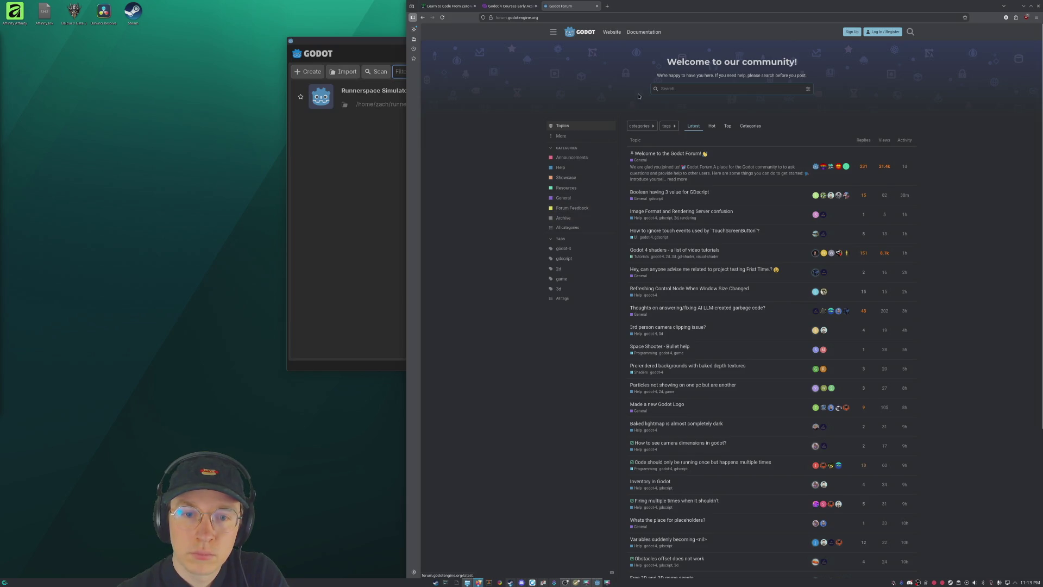
{"action": "left_click", "coordinate": [659, 34]}
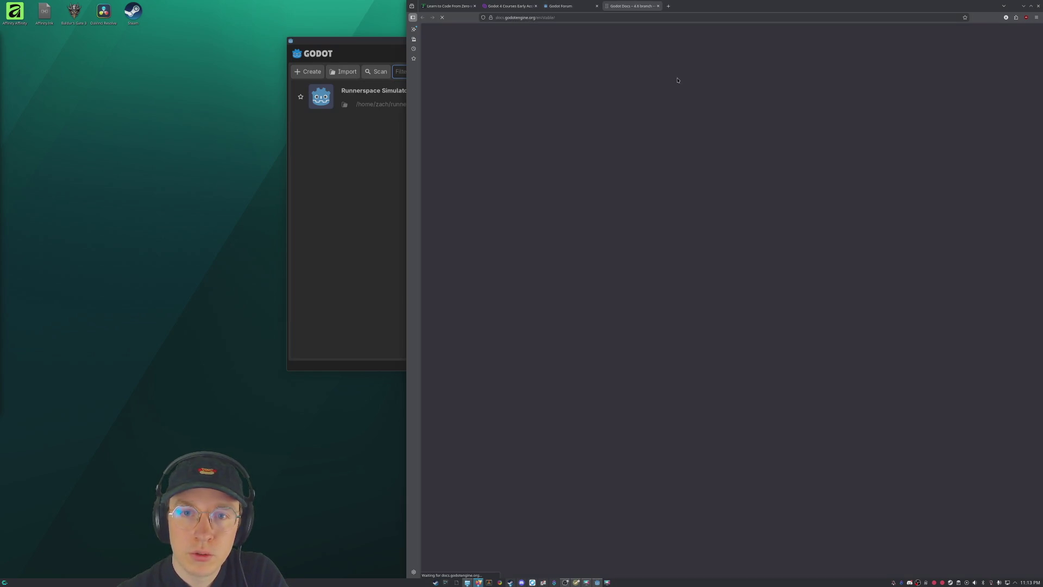
Close the forum tab and navigate the docs to Getting Started > Your first 2D game.
{"action": "left_click", "coordinate": [600, 6]}
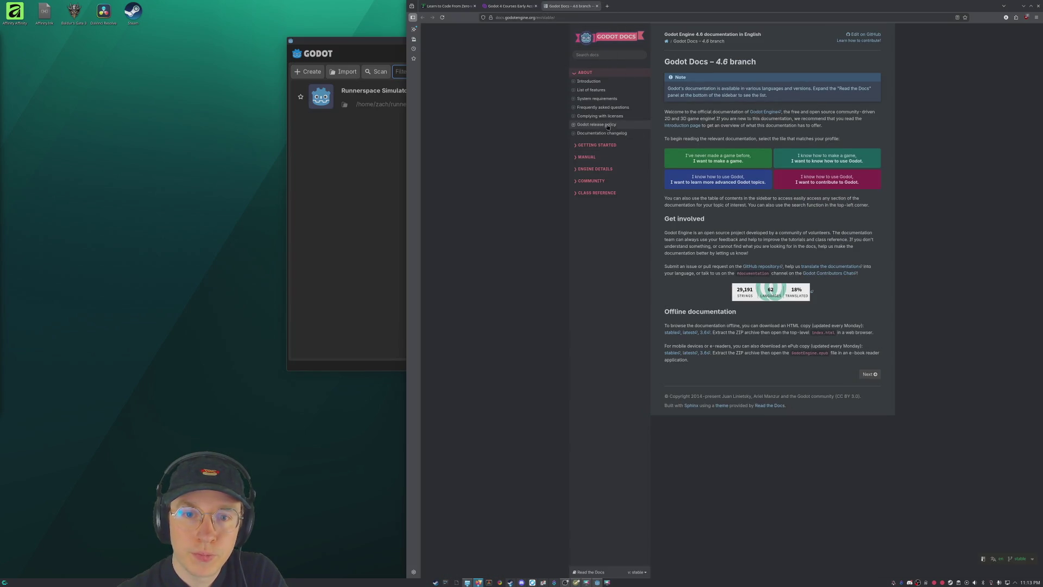
{"action": "left_click", "coordinate": [578, 147]}
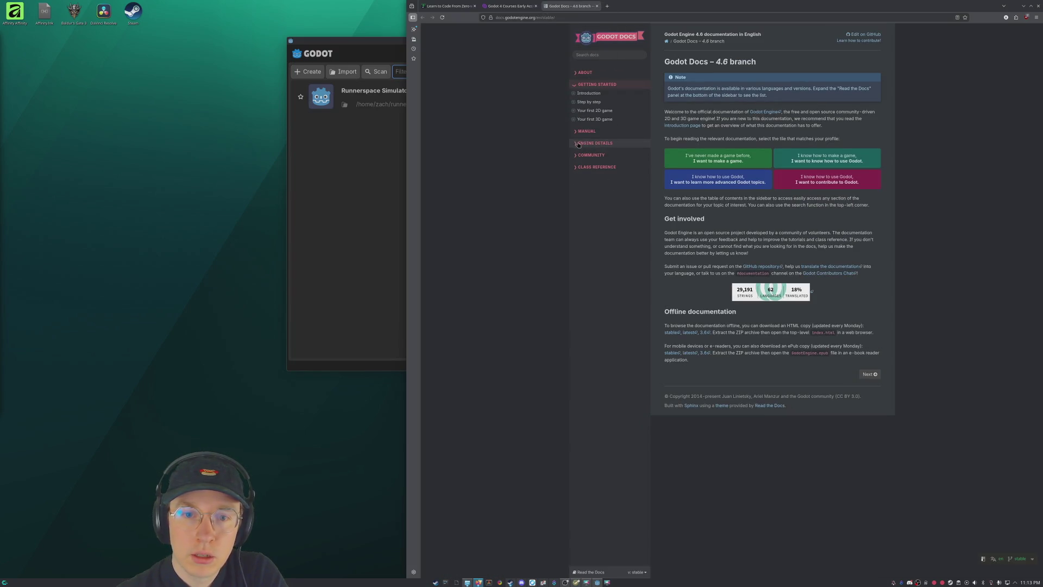
{"action": "left_click", "coordinate": [573, 110]}
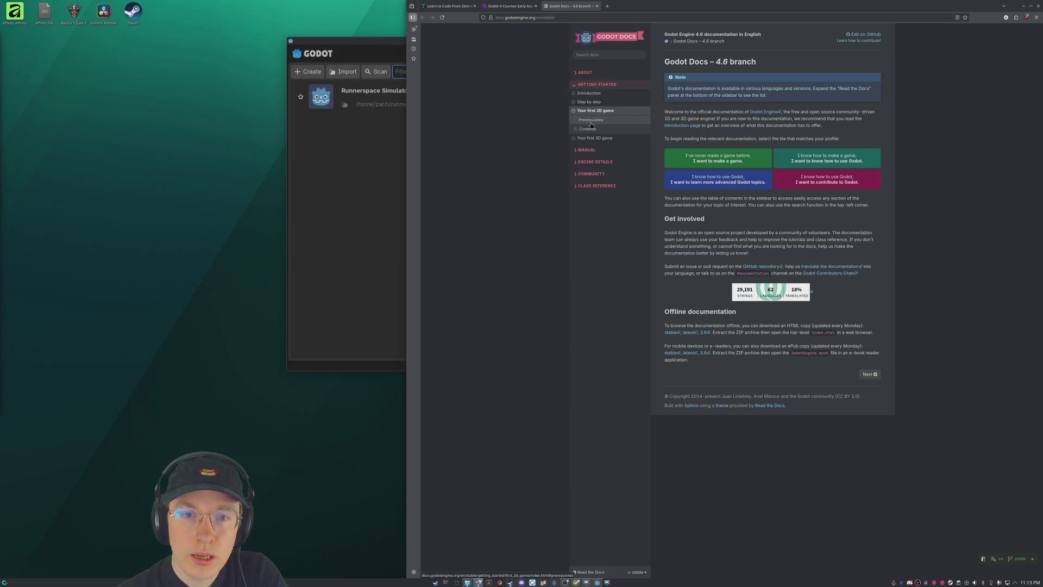
{"action": "left_click", "coordinate": [591, 120]}
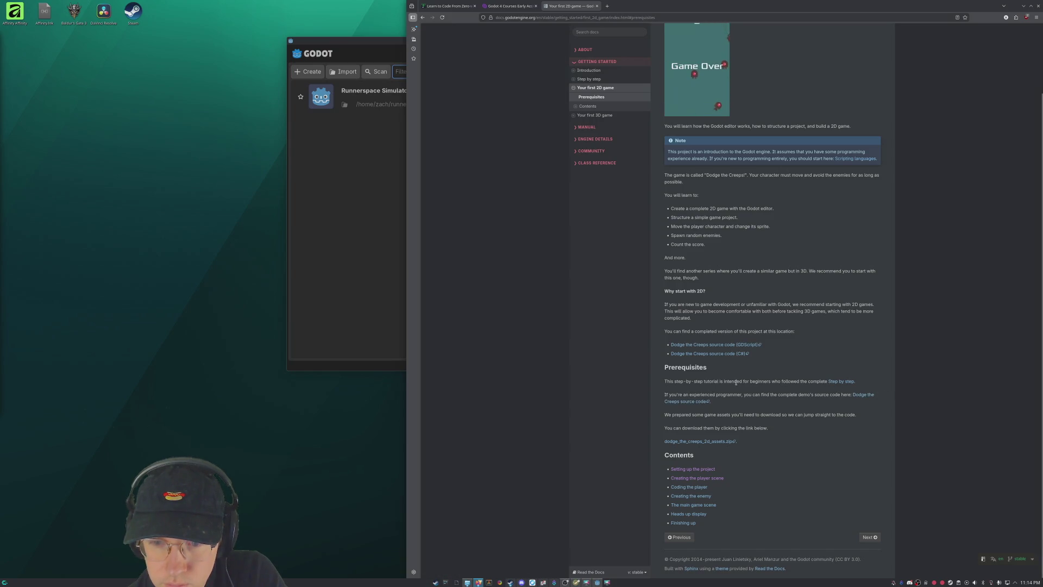
Open the Step by step page in a new tab and switch to it.
{"action": "right_click", "coordinate": [835, 384]}
{"action": "left_click", "coordinate": [843, 390]}
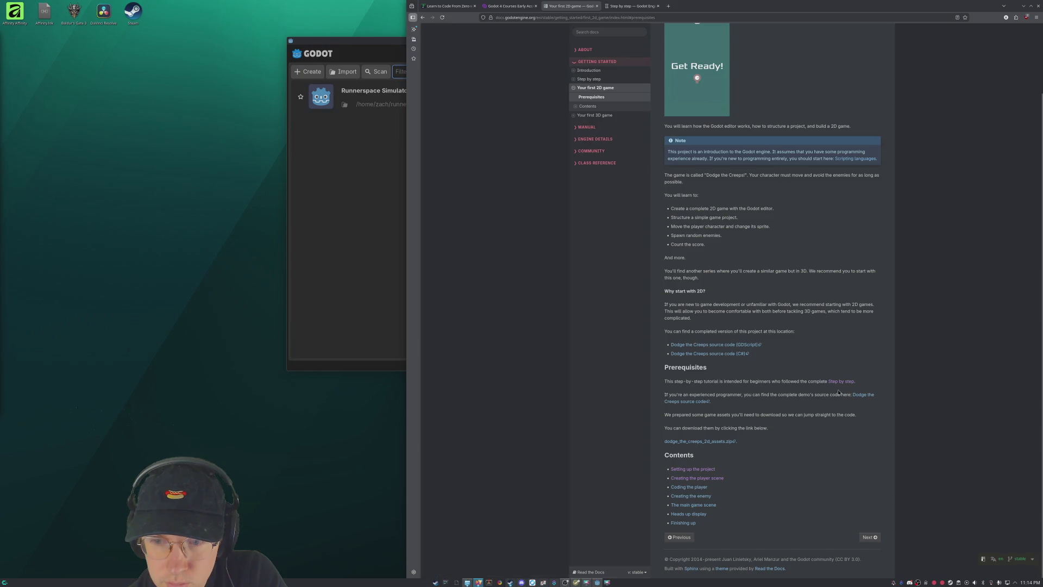
{"action": "left_click", "coordinate": [635, 6]}
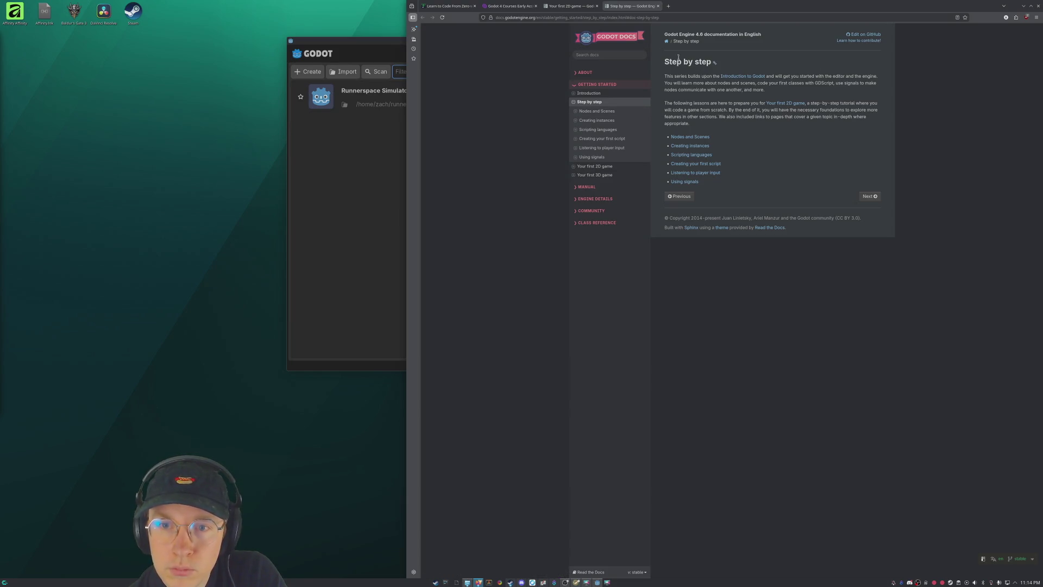
{"action": "key", "text": "ctrl+Page_Up"}
{"action": "left_click", "coordinate": [637, 4]}
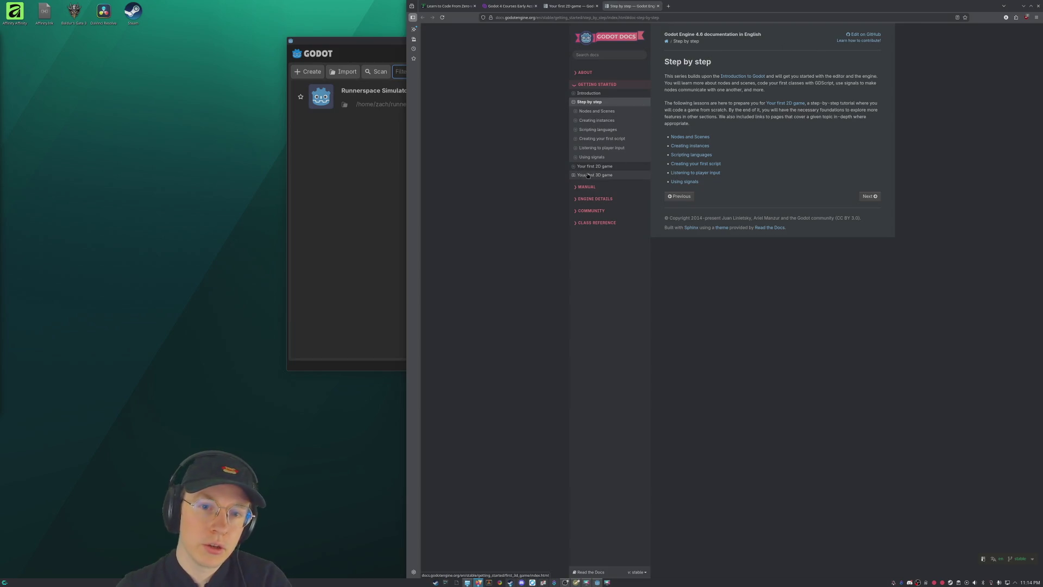
Close the Your first 2D game tab, snap the docs to the right half and the Project Manager left.
{"action": "middle_click", "coordinate": [580, 10]}
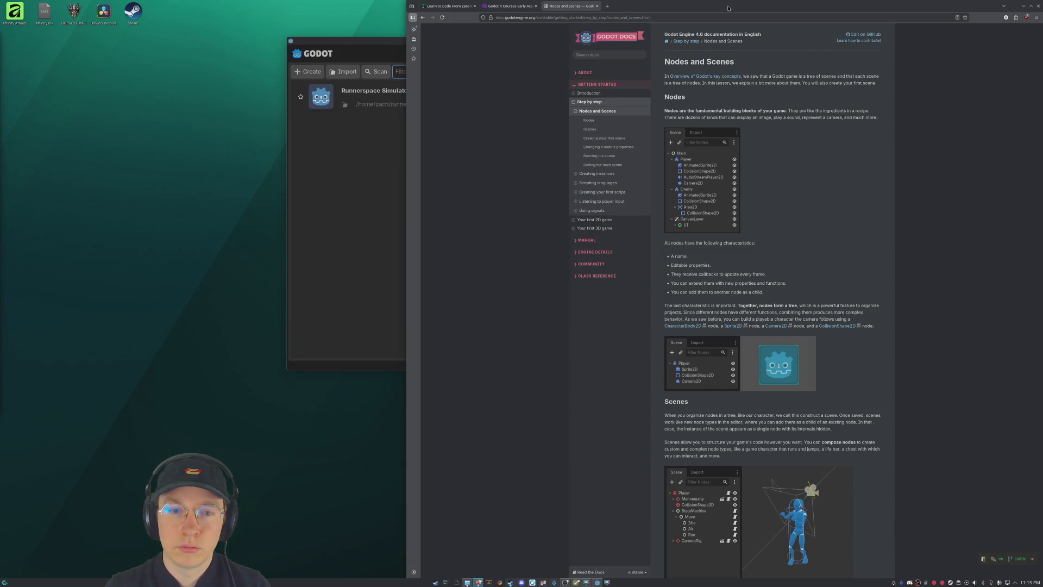
{"action": "left_click_drag", "start_coordinate": [728, 8], "coordinate": [1041, 220]}
{"action": "mouse_move", "coordinate": [454, 40]}
{"action": "left_mouse_down"}
{"action": "mouse_move", "coordinate": [89, 154]}
{"action": "mouse_move", "coordinate": [1, 202]}
{"action": "left_mouse_up"}
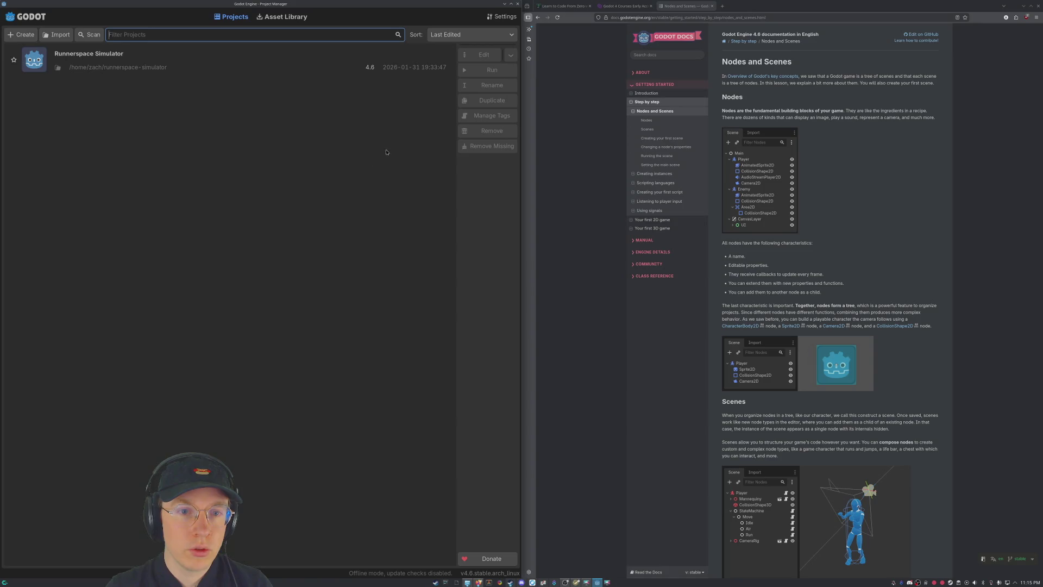
Follow the 'Overview of Godot's key concepts' link from the Nodes and Scenes page.
{"action": "left_click", "coordinate": [948, 157]}
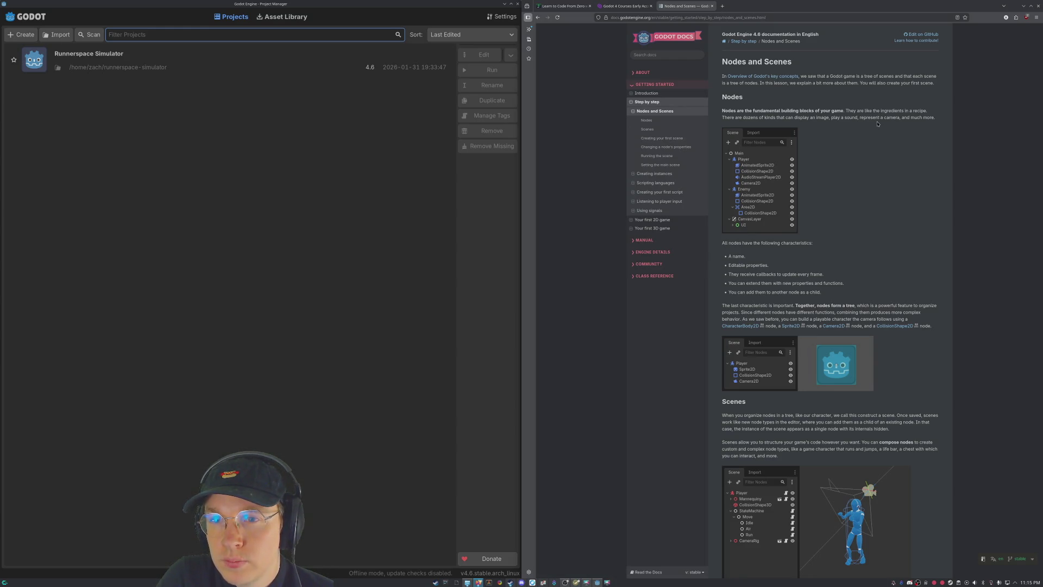
{"action": "left_click", "coordinate": [763, 77]}
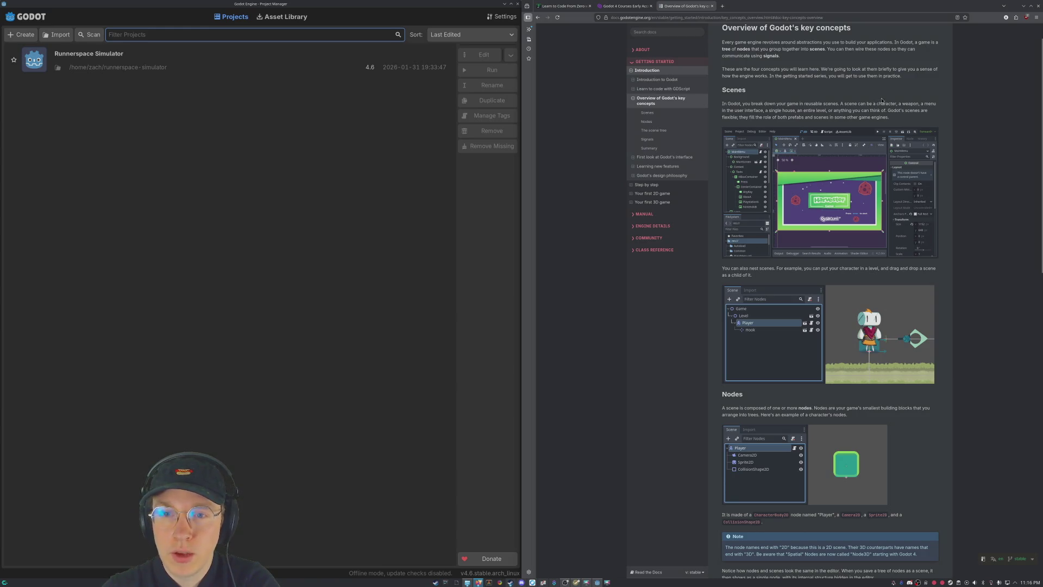
Scroll the key concepts page, then bring the finished Chess.com game window forward.
{"action": "scroll", "coordinate": [887, 100], "scroll_direction": "down", "scroll_amount": 3}
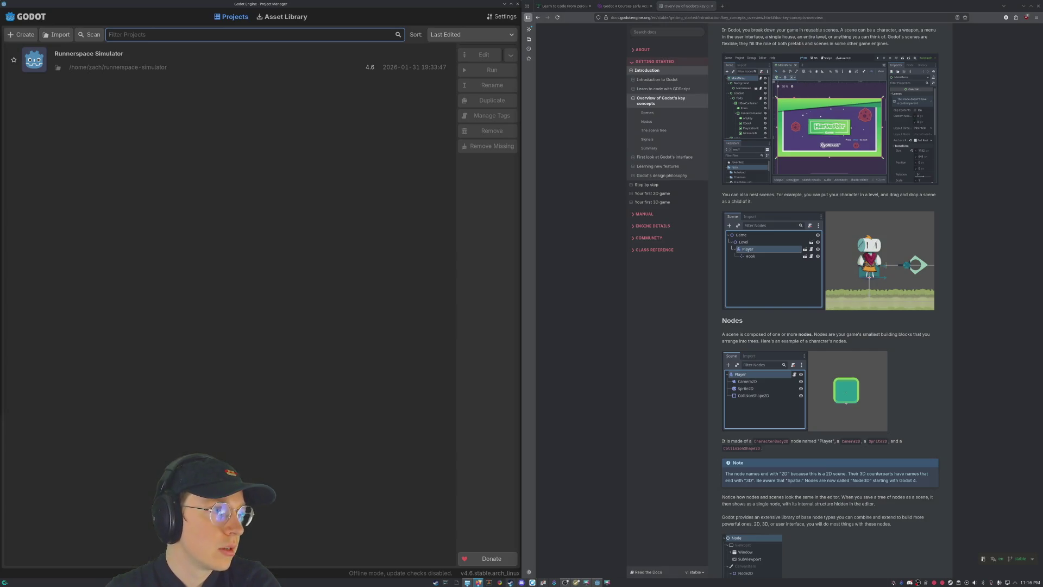
{"action": "left_click", "coordinate": [597, 582]}
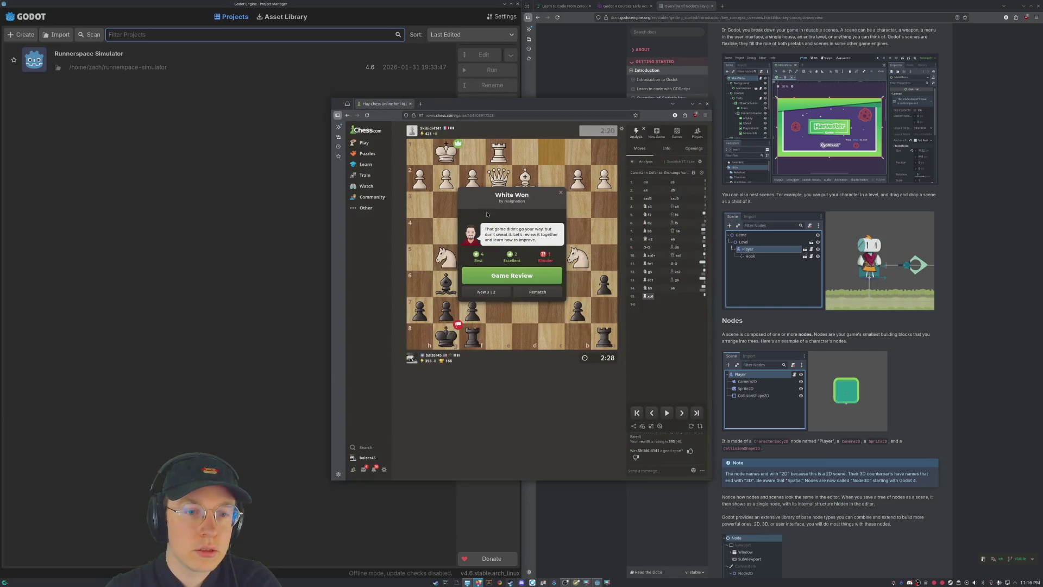
Maximize the Chess.com window and seek a new 3 | 2 blitz game.
{"action": "left_click", "coordinate": [700, 104]}
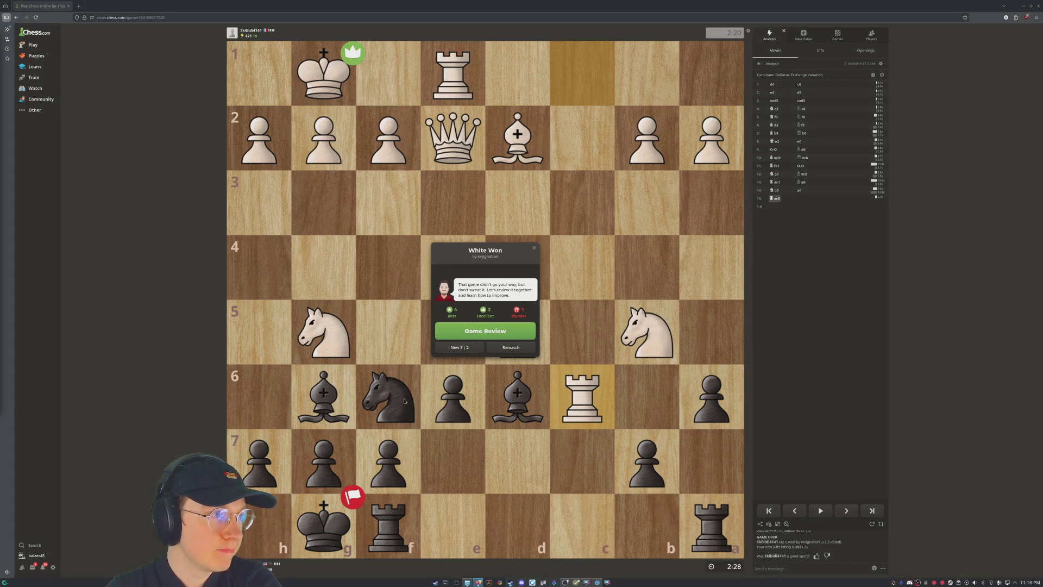
{"action": "left_click", "coordinate": [445, 347]}
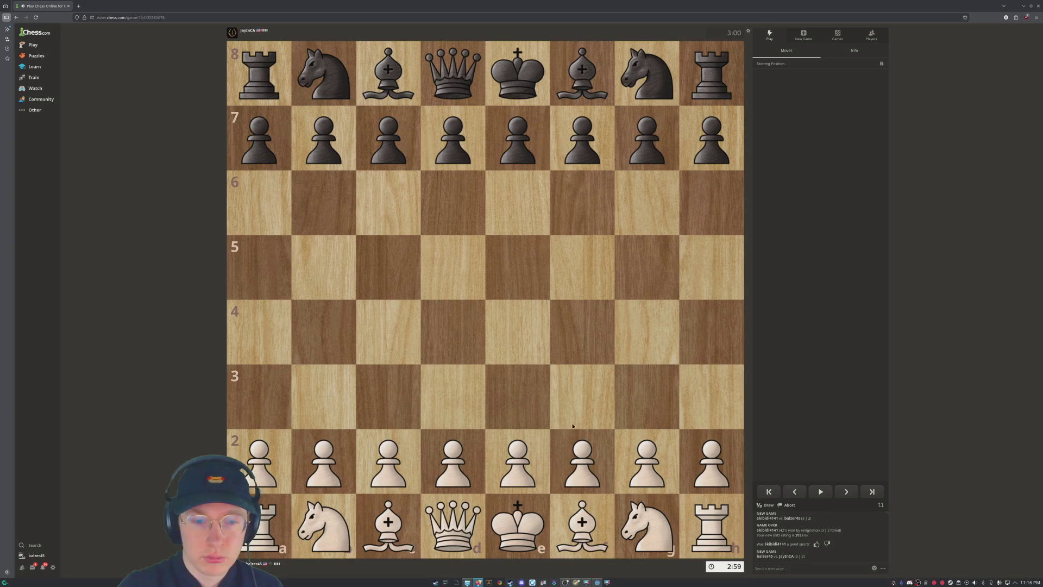
Open as White with e4, Nf3 and Bc4, then jump the knight to g5.
{"action": "left_click_drag", "start_coordinate": [518, 462], "coordinate": [517, 332]}
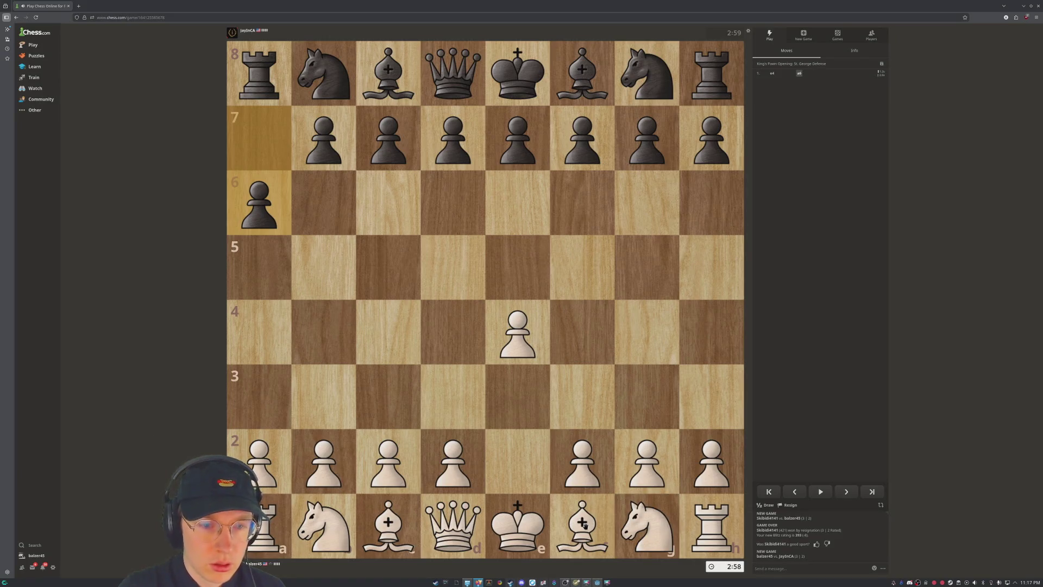
{"action": "left_click_drag", "start_coordinate": [654, 536], "coordinate": [583, 396]}
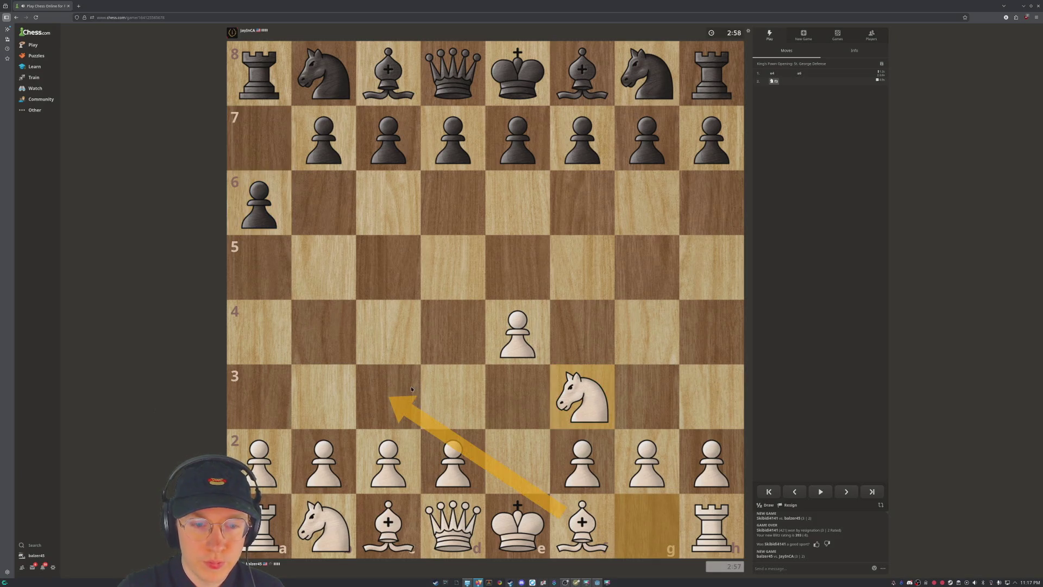
{"action": "mouse_move", "coordinate": [583, 524]}
{"action": "left_mouse_down"}
{"action": "mouse_move", "coordinate": [471, 441]}
{"action": "mouse_move", "coordinate": [388, 331]}
{"action": "left_mouse_up"}
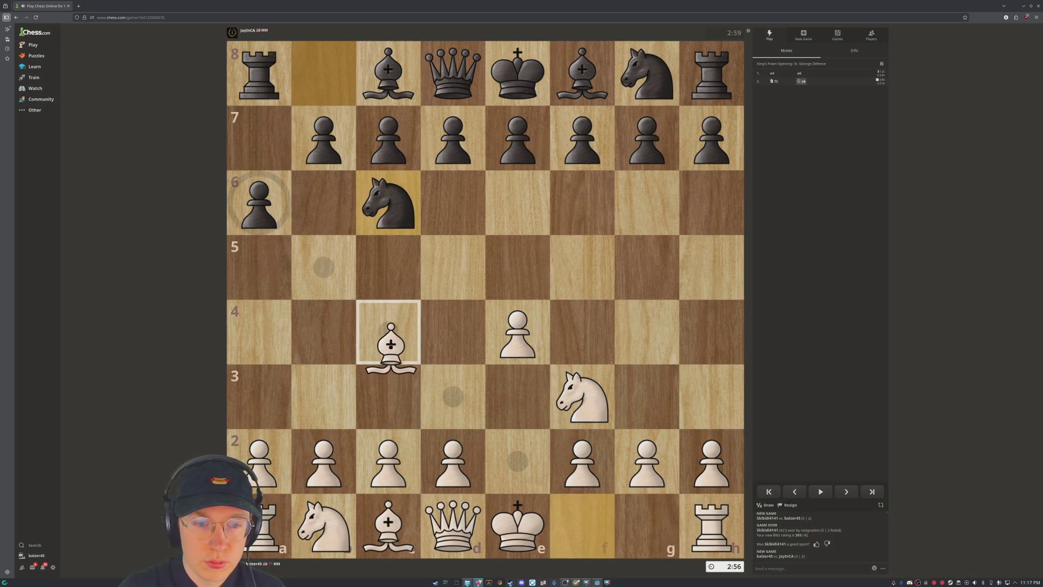
{"action": "right_click", "coordinate": [277, 183]}
{"action": "left_click", "coordinate": [281, 186]}
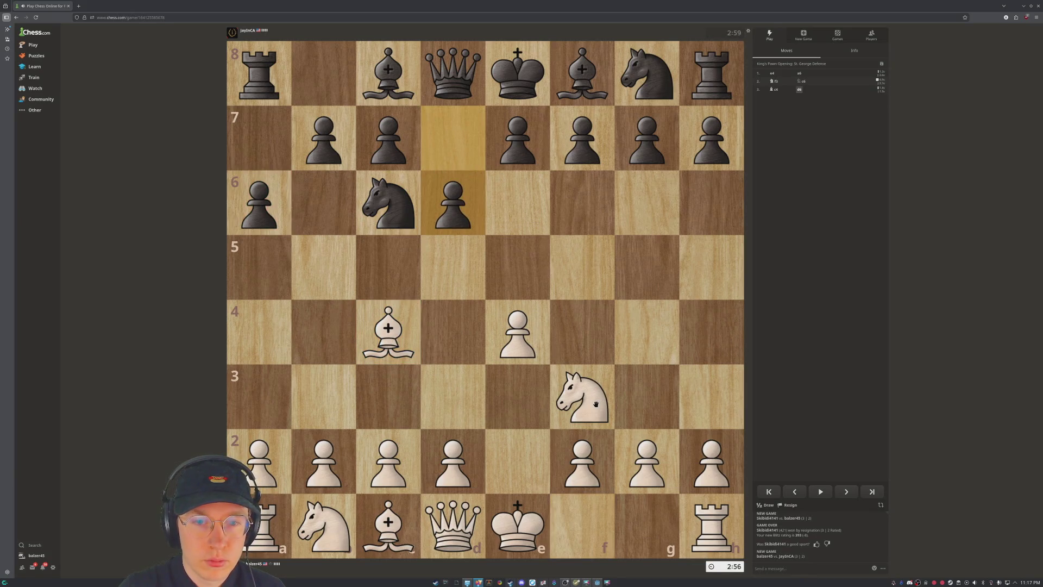
{"action": "left_click_drag", "start_coordinate": [599, 402], "coordinate": [647, 267]}
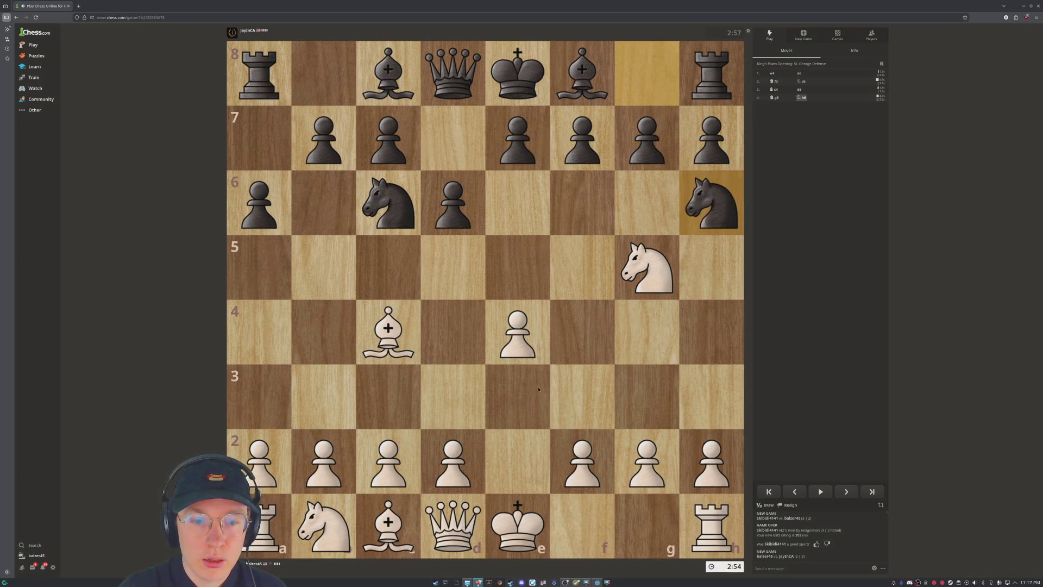
Abandon a d-pawn push, bring the queen to f3, then reroute it via f4 toward b3.
{"action": "left_click_drag", "start_coordinate": [456, 462], "coordinate": [454, 324]}
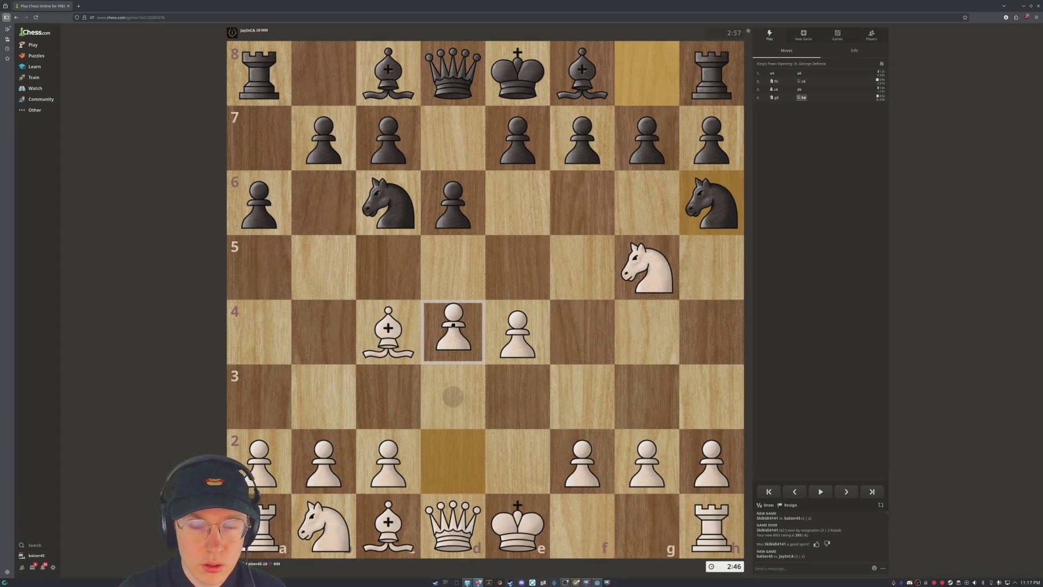
{"action": "mouse_move", "coordinate": [453, 324]}
{"action": "left_mouse_down"}
{"action": "mouse_move", "coordinate": [453, 462]}
{"action": "mouse_move", "coordinate": [456, 424]}
{"action": "mouse_move", "coordinate": [461, 437]}
{"action": "left_mouse_up"}
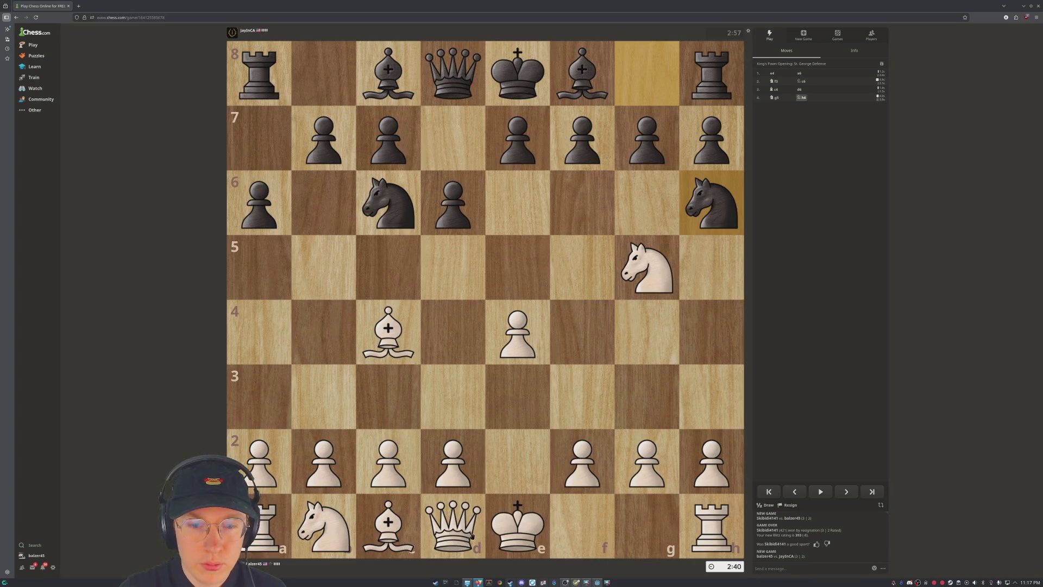
{"action": "left_click_drag", "start_coordinate": [455, 541], "coordinate": [580, 402]}
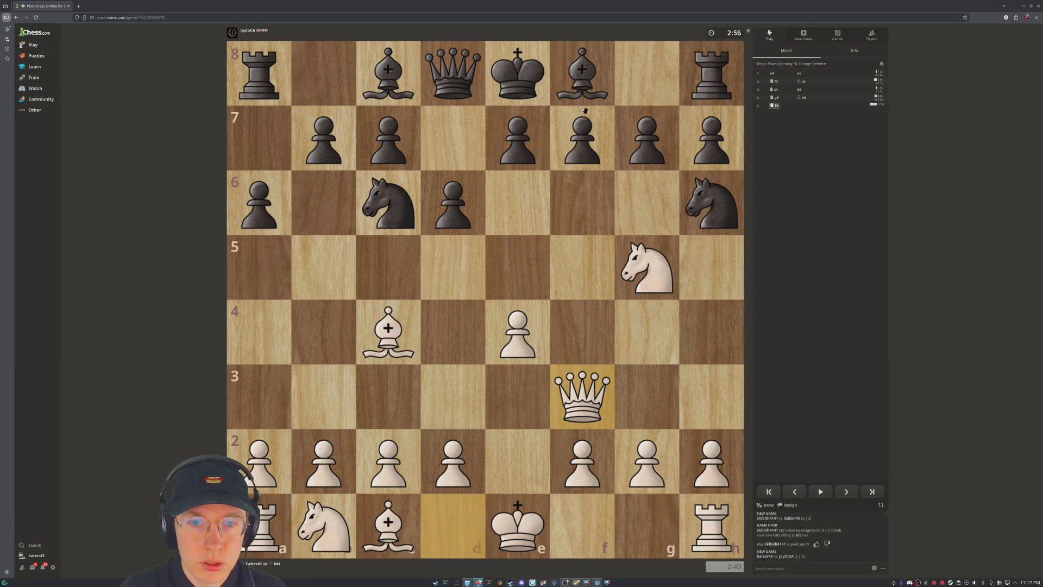
{"action": "right_click", "coordinate": [504, 227]}
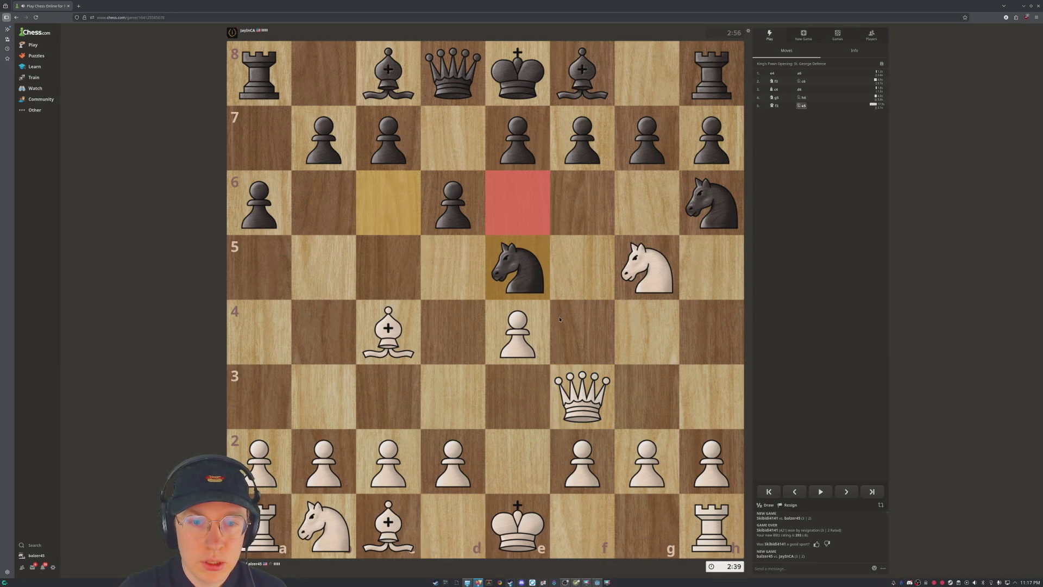
{"action": "left_click", "coordinate": [585, 400]}
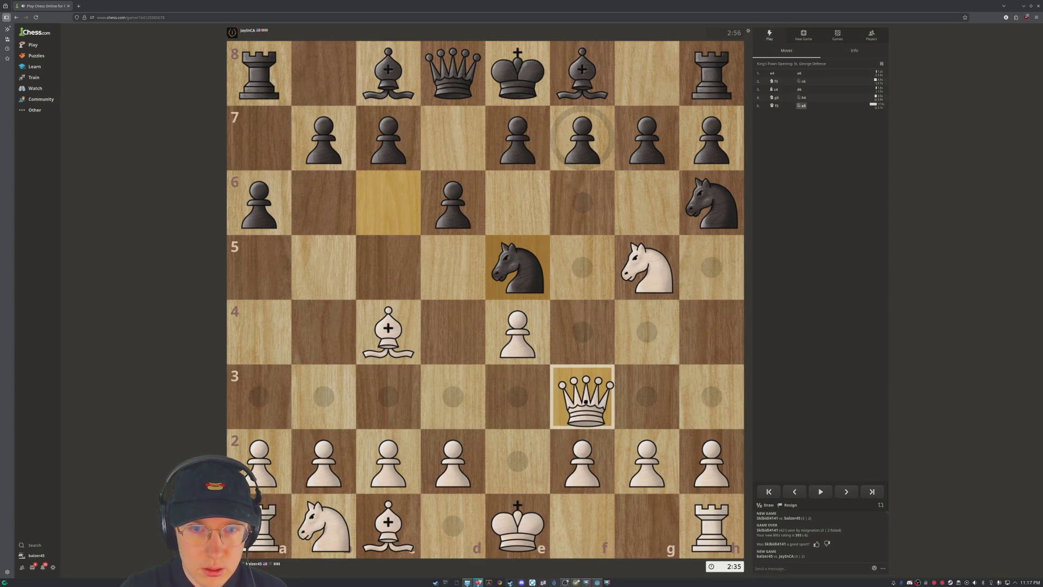
{"action": "left_click", "coordinate": [585, 400]}
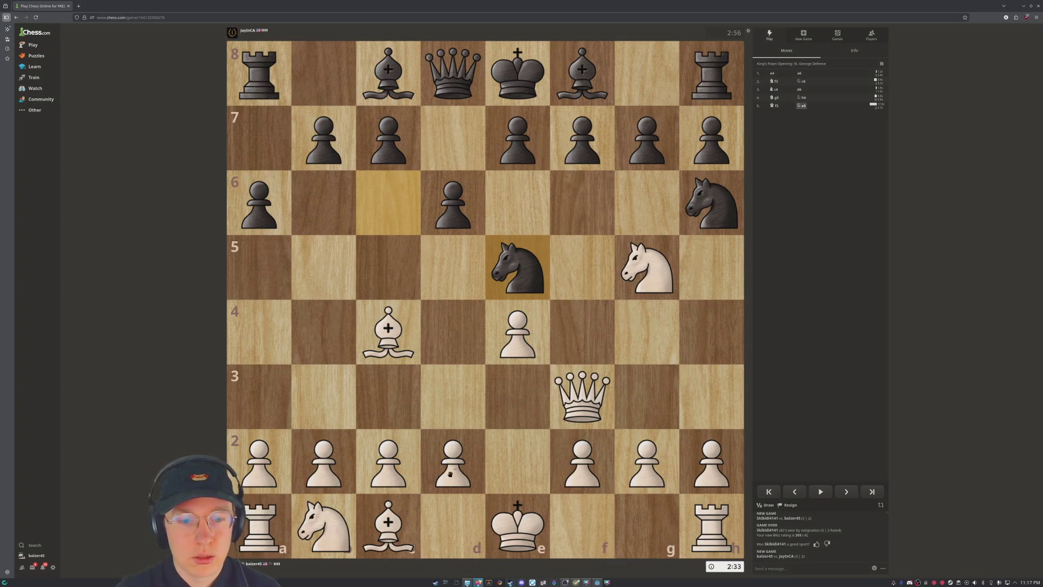
{"action": "left_click", "coordinate": [575, 398]}
{"action": "mouse_move", "coordinate": [575, 398]}
{"action": "left_mouse_down"}
{"action": "mouse_move", "coordinate": [575, 337]}
{"action": "mouse_move", "coordinate": [575, 362]}
{"action": "left_mouse_up"}
{"action": "mouse_move", "coordinate": [588, 402]}
{"action": "left_mouse_down"}
{"action": "mouse_move", "coordinate": [296, 399]}
{"action": "mouse_move", "coordinate": [321, 400]}
{"action": "mouse_move", "coordinate": [380, 333]}
{"action": "mouse_move", "coordinate": [375, 342]}
{"action": "left_mouse_up"}
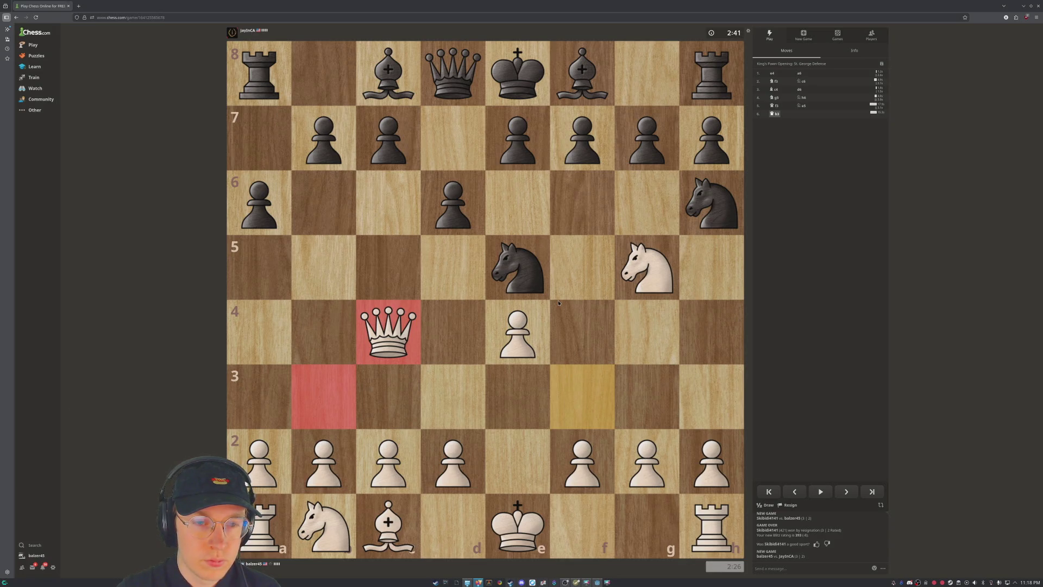
Cancel the queen's c4 premove and push the d-pawn from d2 to d4.
{"action": "right_click", "coordinate": [487, 312]}
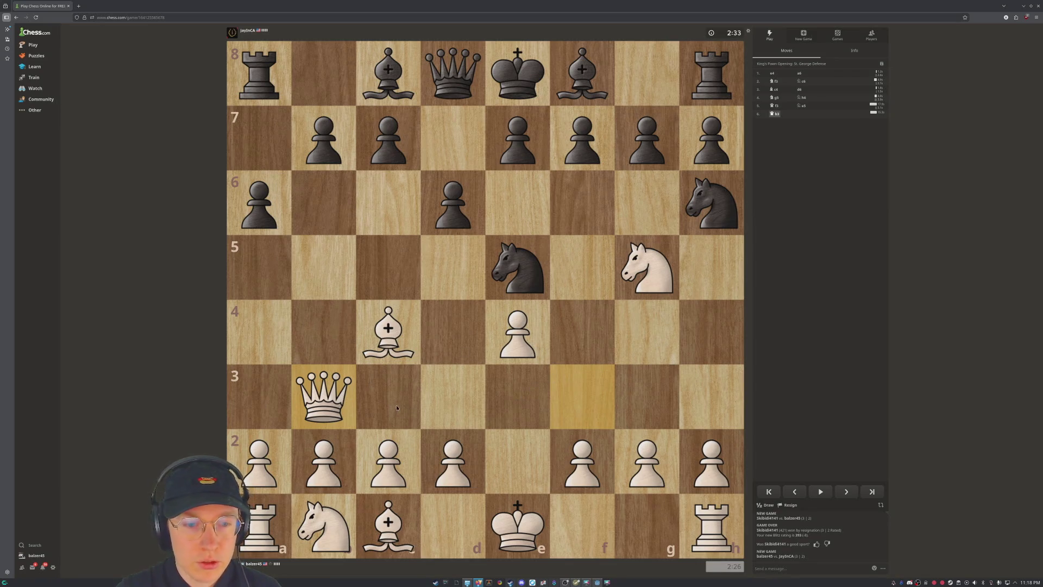
{"action": "left_click_drag", "start_coordinate": [517, 396], "coordinate": [395, 407]}
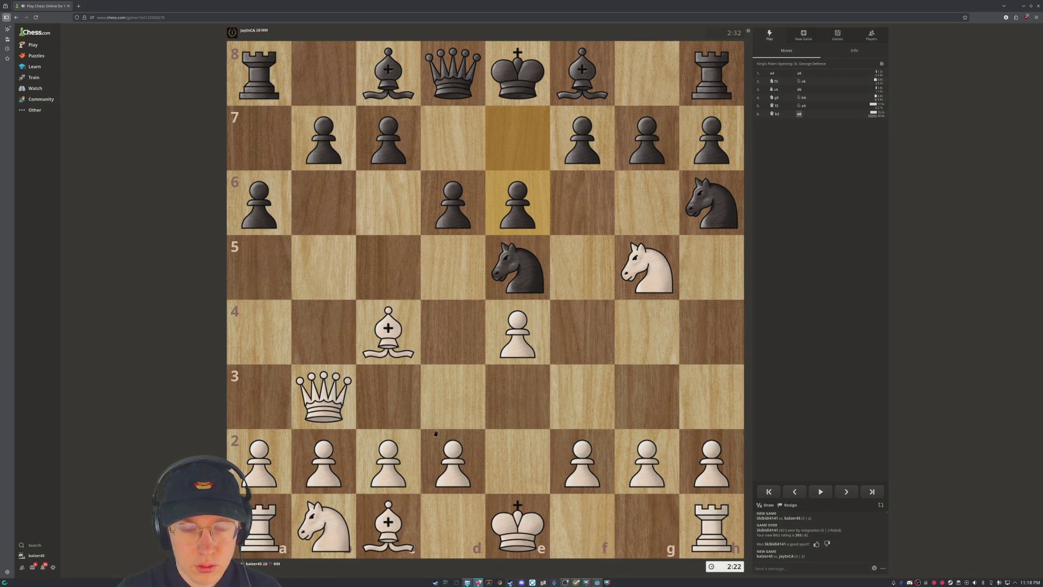
{"action": "mouse_move", "coordinate": [462, 461]}
{"action": "left_mouse_down"}
{"action": "mouse_move", "coordinate": [440, 399]}
{"action": "mouse_move", "coordinate": [452, 333]}
{"action": "left_mouse_up"}
{"action": "right_click", "coordinate": [461, 262]}
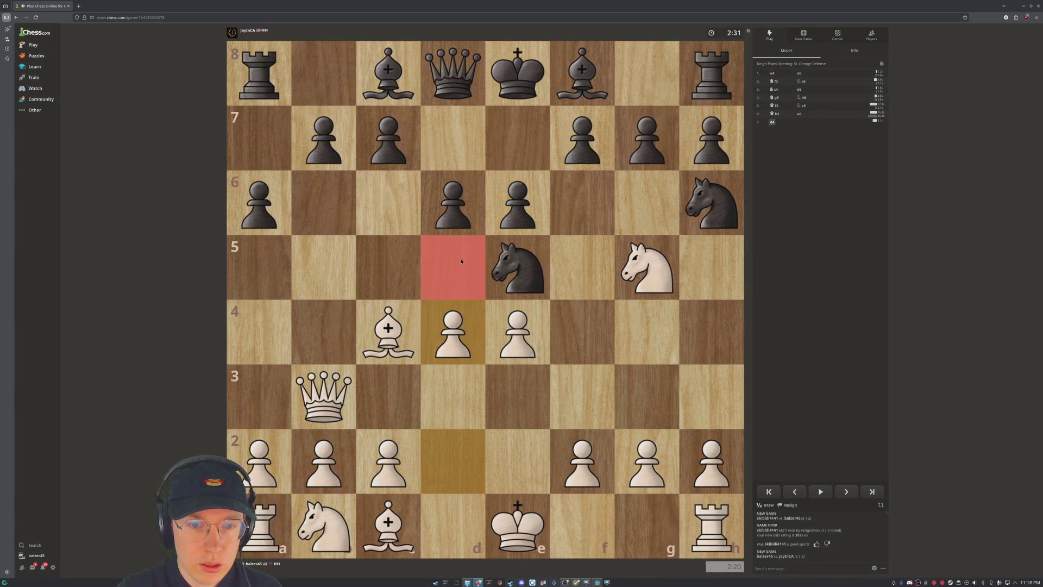
Recapture on c4 with the queen, check from c6, then win the a8 rook.
{"action": "left_click", "coordinate": [462, 261]}
{"action": "right_click", "coordinate": [514, 279]}
{"action": "left_click", "coordinate": [514, 278]}
{"action": "left_click_drag", "start_coordinate": [346, 390], "coordinate": [361, 350]}
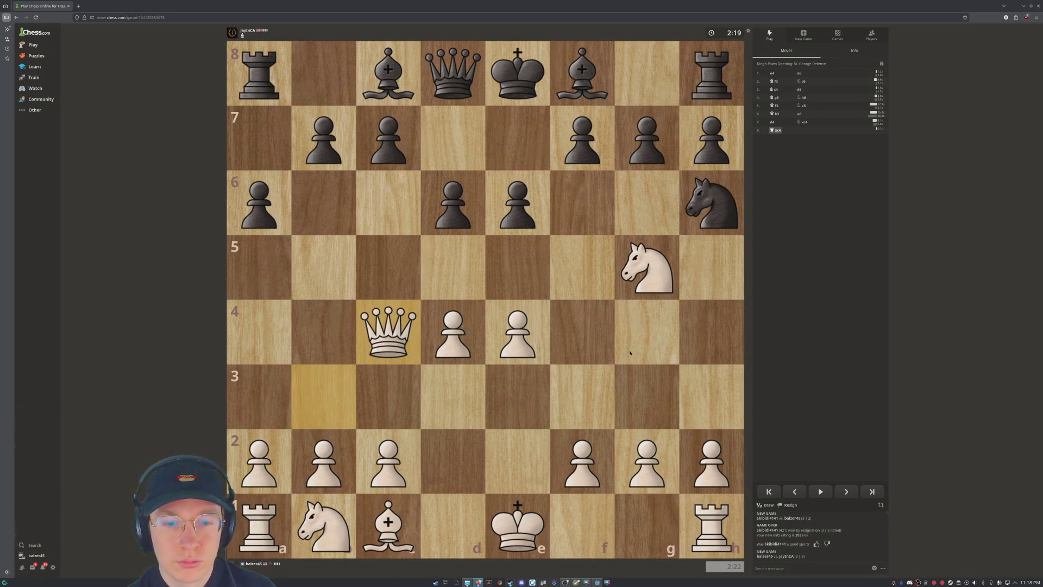
{"action": "left_click", "coordinate": [400, 343]}
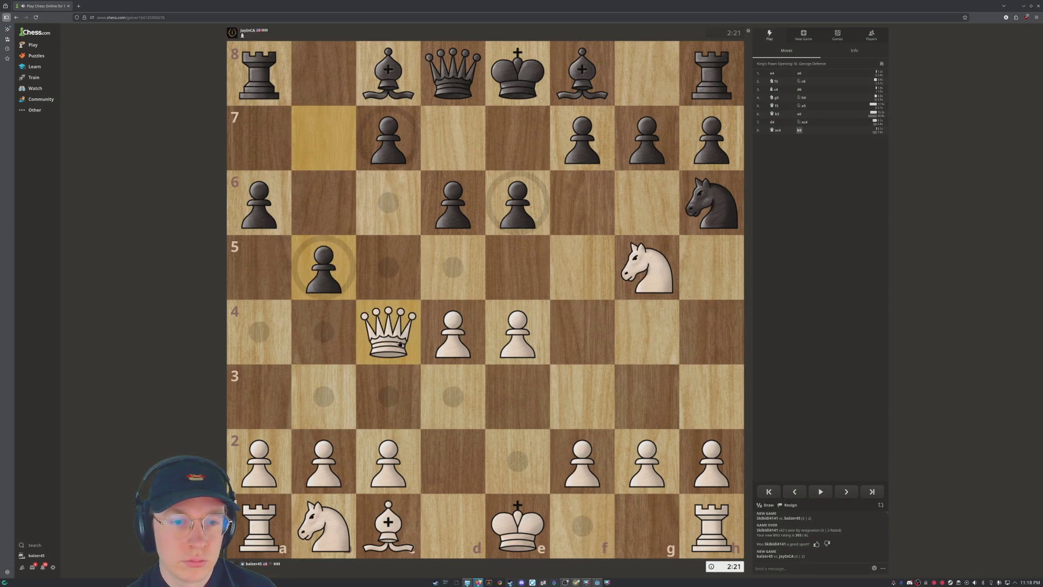
{"action": "left_click", "coordinate": [391, 194]}
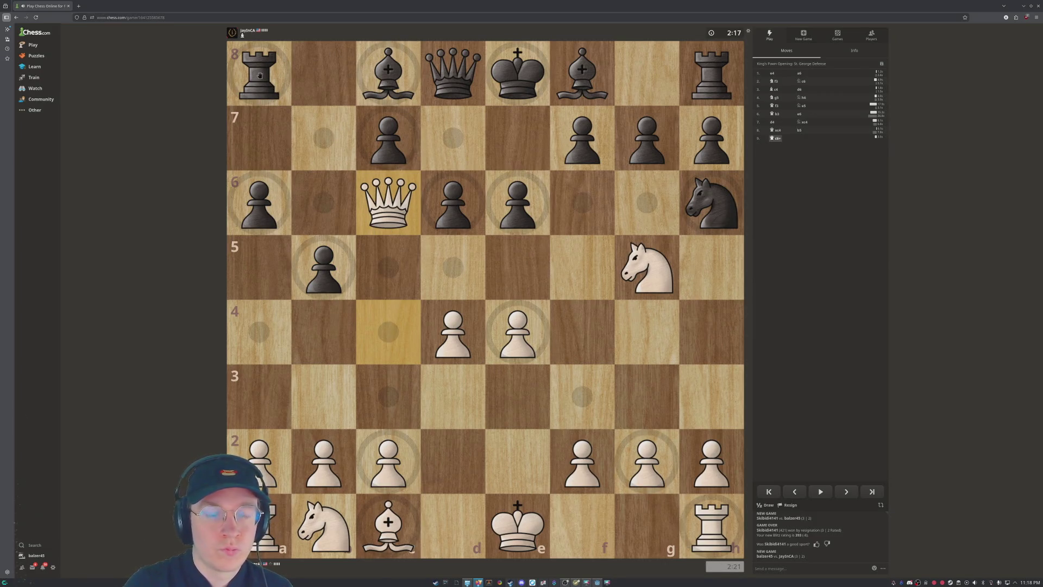
{"action": "left_click", "coordinate": [260, 75]}
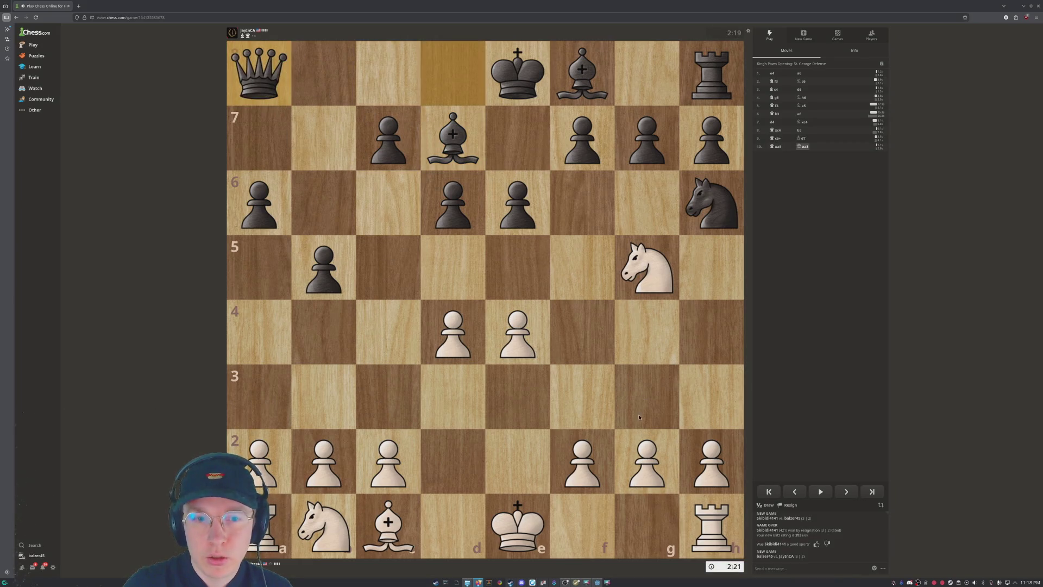
Develop the bishop to e3 and retreat the g5 knight to f3.
{"action": "mouse_move", "coordinate": [390, 538]}
{"action": "left_mouse_down"}
{"action": "mouse_move", "coordinate": [554, 337]}
{"action": "mouse_move", "coordinate": [489, 442]}
{"action": "mouse_move", "coordinate": [525, 394]}
{"action": "left_mouse_up"}
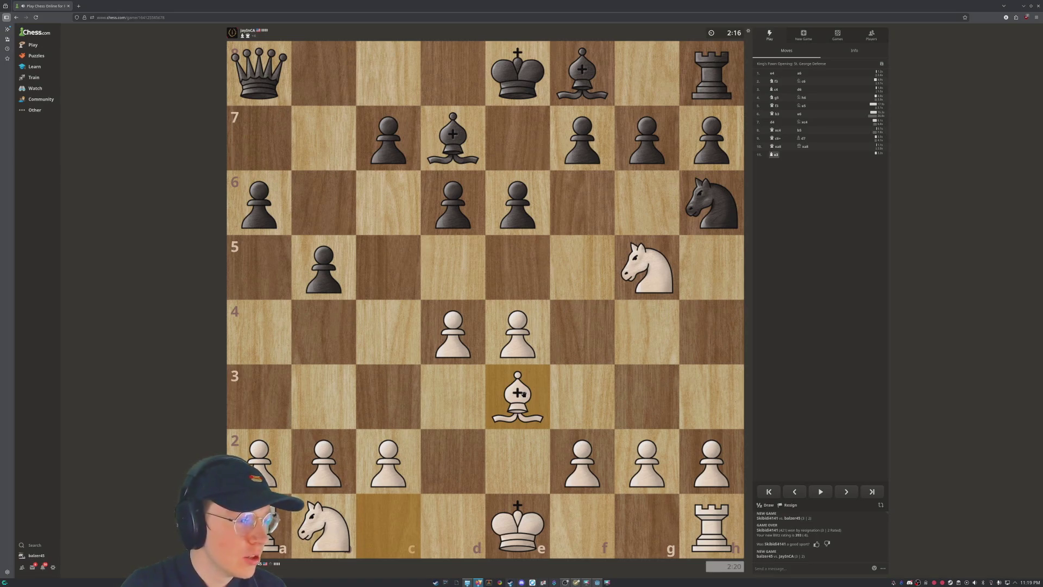
{"action": "right_click", "coordinate": [516, 266]}
{"action": "left_click", "coordinate": [685, 270]}
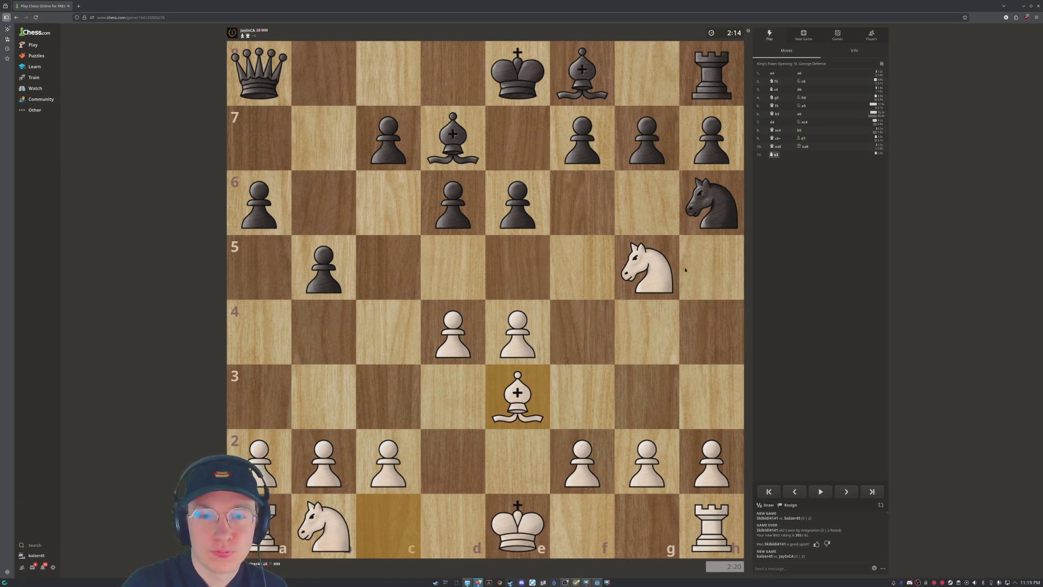
{"action": "left_click_drag", "start_coordinate": [646, 266], "coordinate": [588, 135]}
{"action": "left_click_drag", "start_coordinate": [515, 534], "coordinate": [712, 537]}
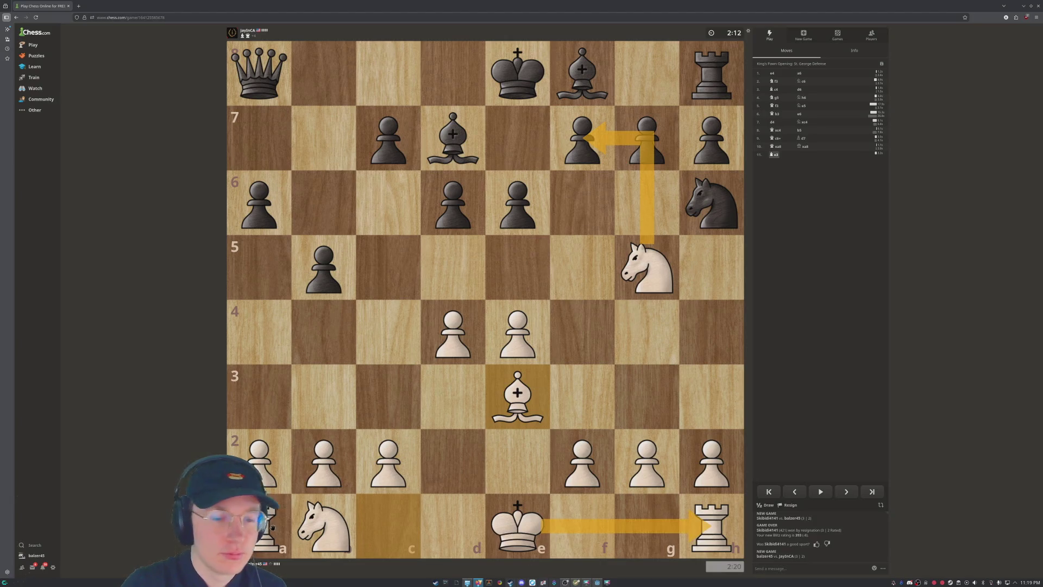
{"action": "left_click_drag", "start_coordinate": [326, 522], "coordinate": [388, 397]}
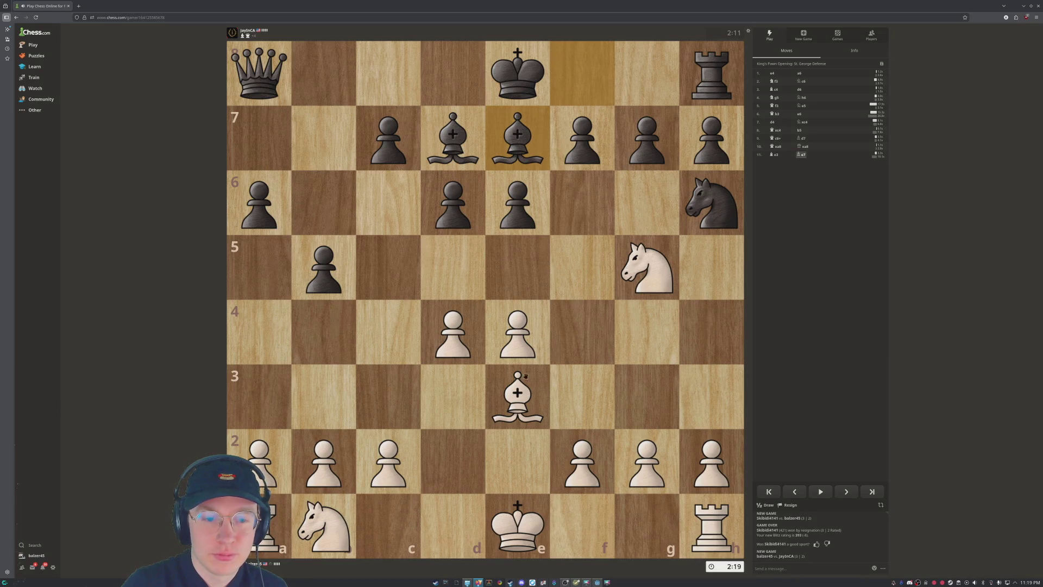
{"action": "left_click", "coordinate": [648, 279]}
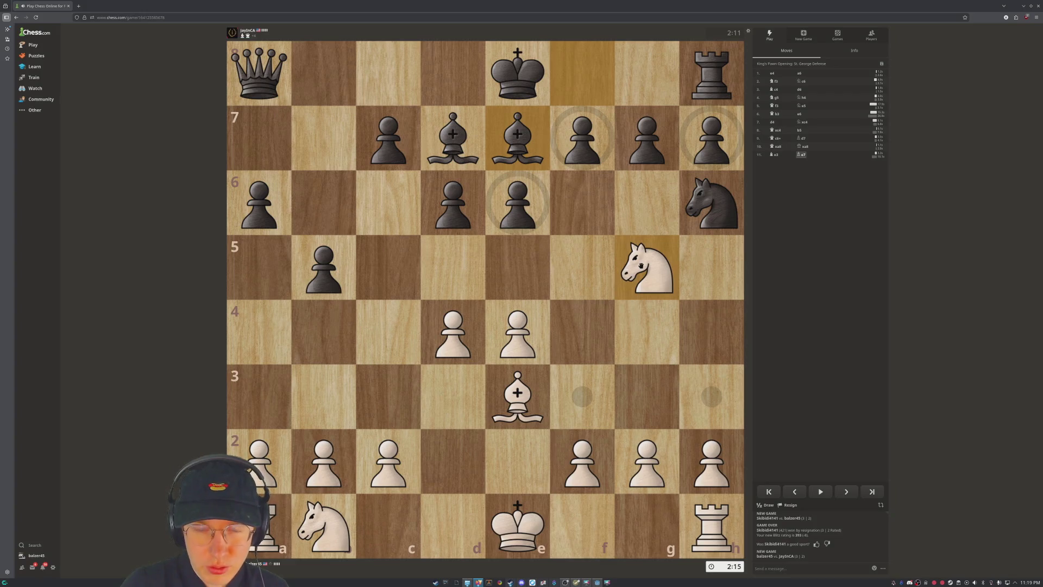
{"action": "left_click", "coordinate": [600, 405]}
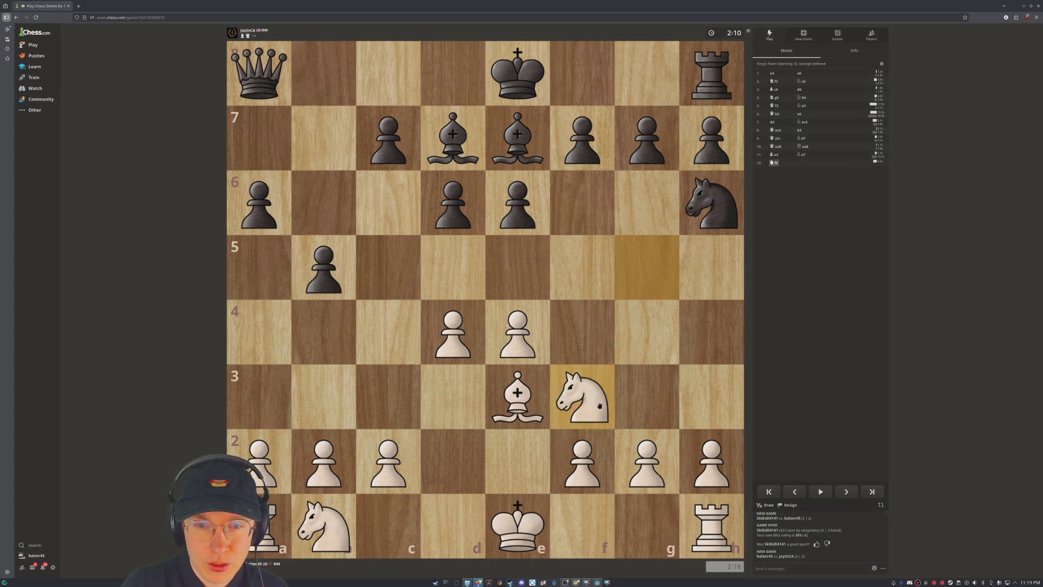
Develop the b1 knight to c3 and castle kingside.
{"action": "left_click_drag", "start_coordinate": [518, 509], "coordinate": [644, 524]}
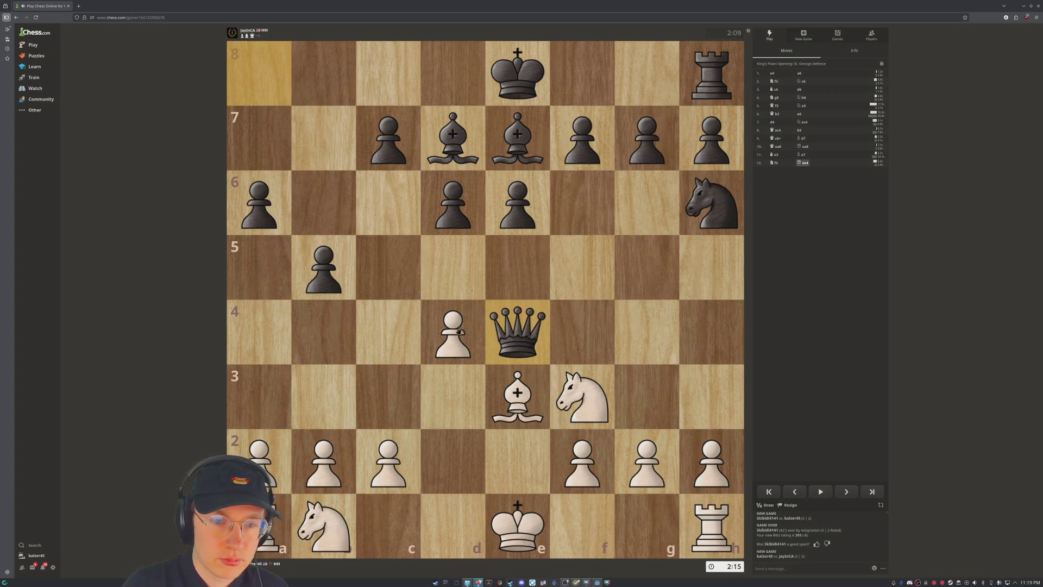
{"action": "mouse_move", "coordinate": [319, 534]}
{"action": "left_mouse_down"}
{"action": "mouse_move", "coordinate": [372, 369]}
{"action": "mouse_move", "coordinate": [386, 380]}
{"action": "mouse_move", "coordinate": [488, 334]}
{"action": "left_mouse_up"}
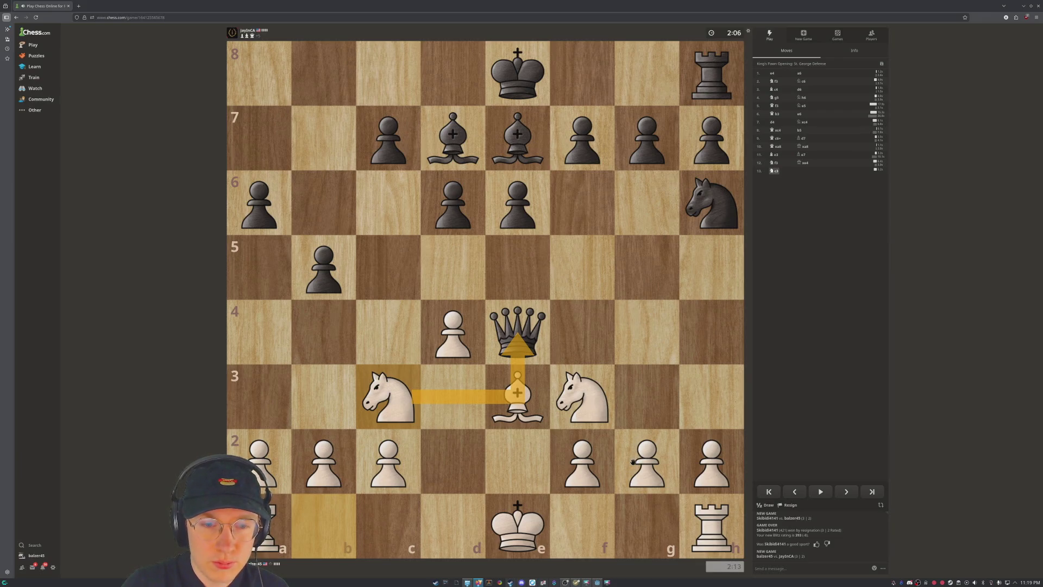
{"action": "mouse_move", "coordinate": [526, 511]}
{"action": "left_mouse_down"}
{"action": "mouse_move", "coordinate": [530, 576]}
{"action": "mouse_move", "coordinate": [647, 573]}
{"action": "mouse_move", "coordinate": [653, 525]}
{"action": "left_mouse_up"}
Pull the bishop back from e3 to d2 against the queen's b2 threat.
{"action": "right_click", "coordinate": [464, 456]}
{"action": "right_click", "coordinate": [463, 456]}
{"action": "right_click", "coordinate": [463, 456]}
{"action": "right_click", "coordinate": [463, 456]}
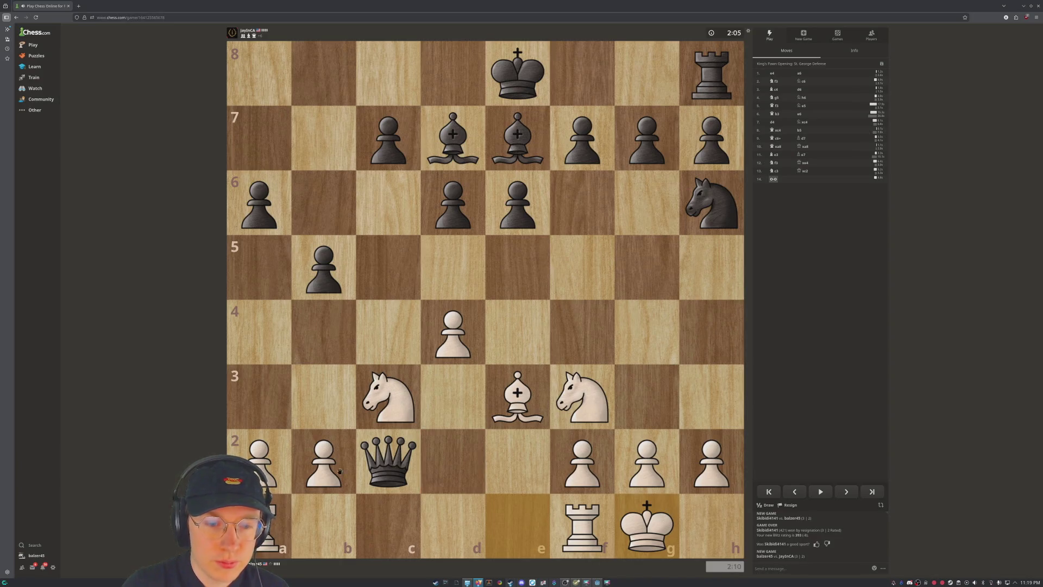
{"action": "left_click_drag", "start_coordinate": [388, 461], "coordinate": [326, 461]}
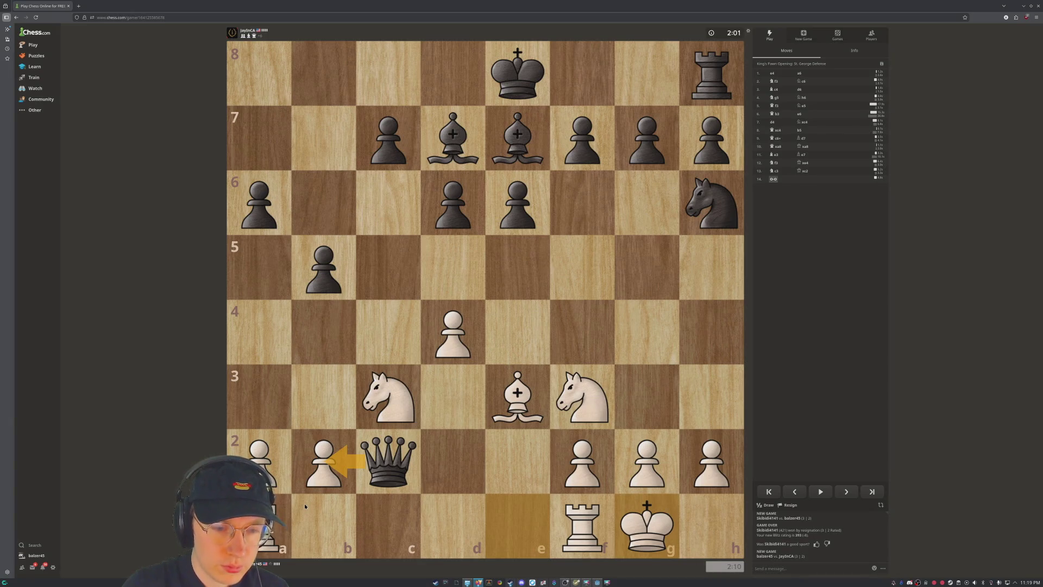
{"action": "left_click", "coordinate": [386, 423]}
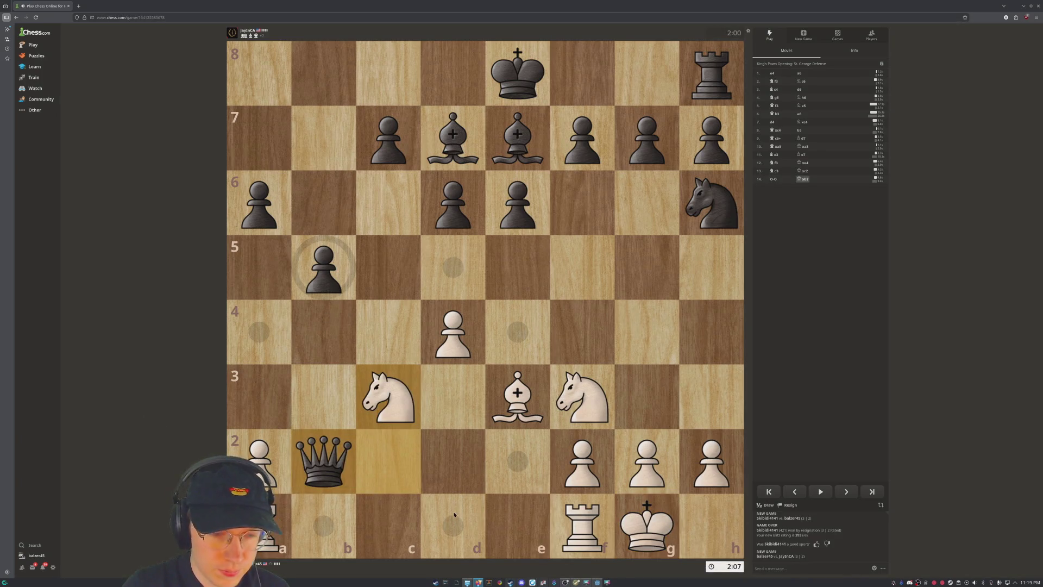
{"action": "mouse_move", "coordinate": [518, 400]}
{"action": "left_mouse_down"}
{"action": "mouse_move", "coordinate": [522, 413]}
{"action": "mouse_move", "coordinate": [459, 441]}
{"action": "mouse_move", "coordinate": [455, 455]}
{"action": "left_mouse_up"}
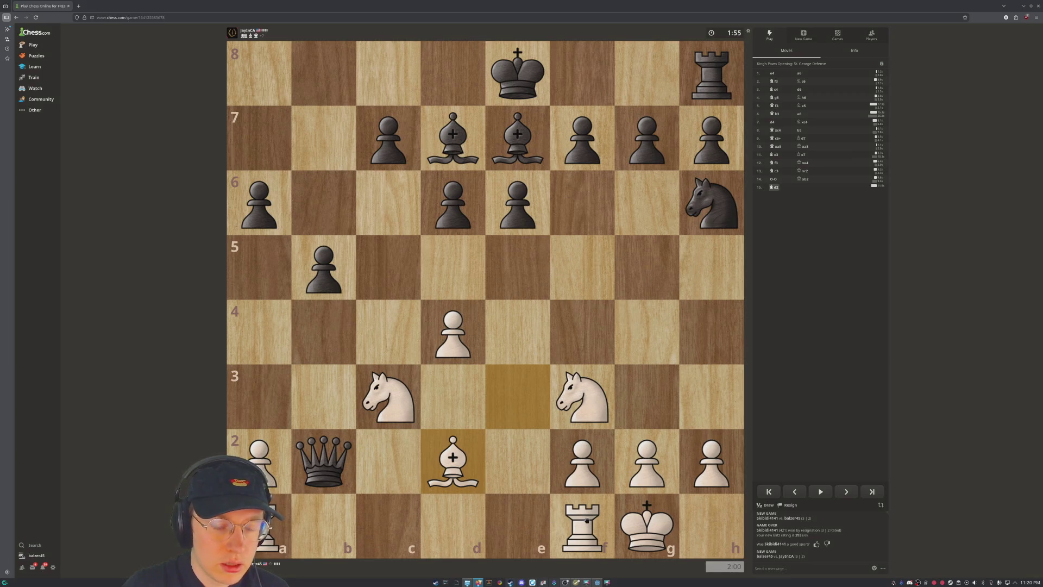
Advance the a-pawn from a2 to a3.
{"action": "right_click", "coordinate": [331, 390]}
{"action": "mouse_move", "coordinate": [264, 464]}
{"action": "left_mouse_down"}
{"action": "mouse_move", "coordinate": [270, 409]}
{"action": "mouse_move", "coordinate": [260, 393]}
{"action": "left_mouse_up"}
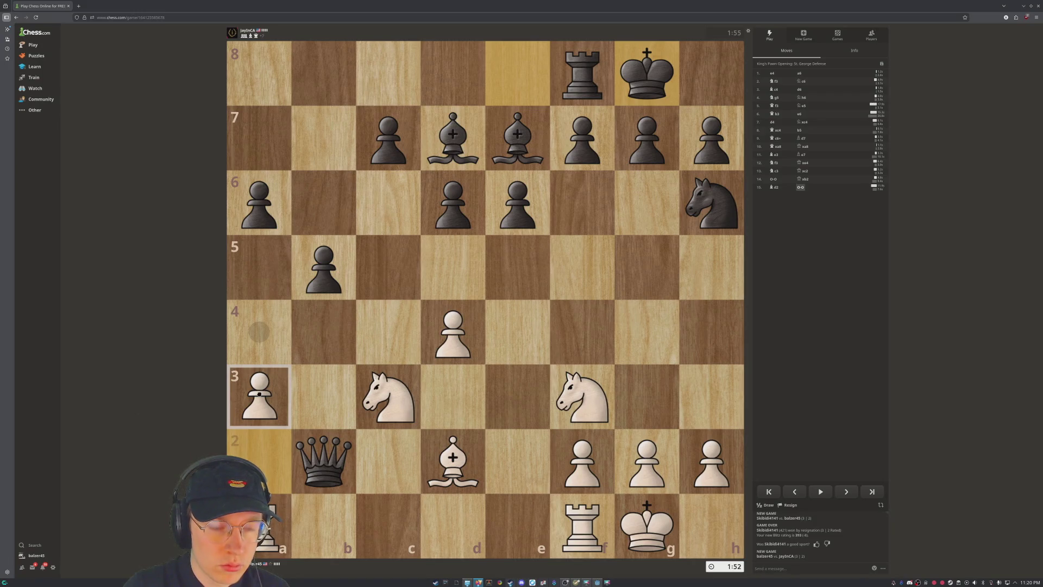
{"action": "left_click_drag", "start_coordinate": [260, 393], "coordinate": [260, 393]}
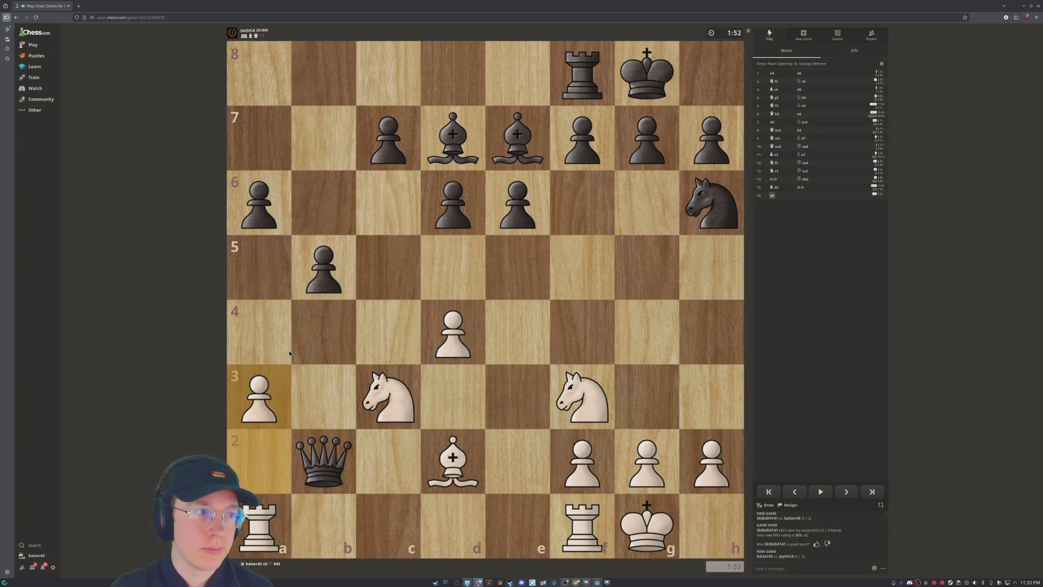
{"action": "left_click_drag", "start_coordinate": [316, 441], "coordinate": [324, 269]}
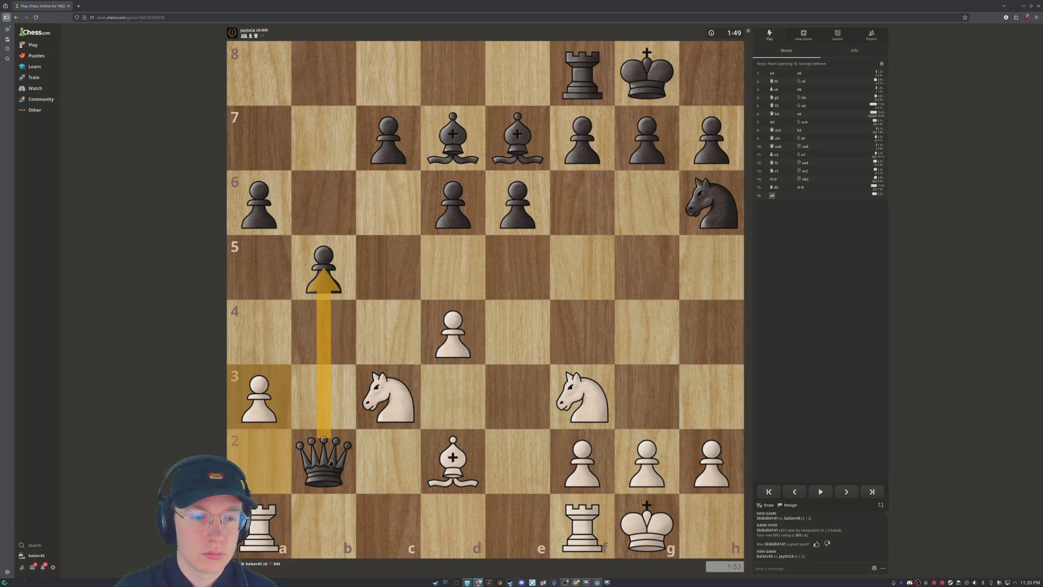
{"action": "left_click", "coordinate": [331, 462]}
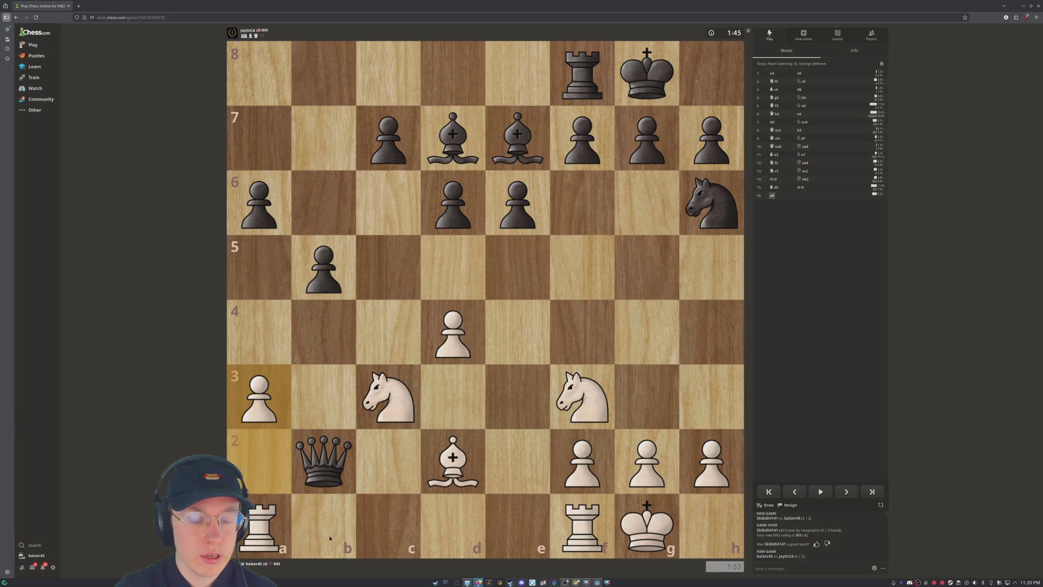
{"action": "right_click", "coordinate": [588, 529]}
{"action": "left_click", "coordinate": [458, 521]}
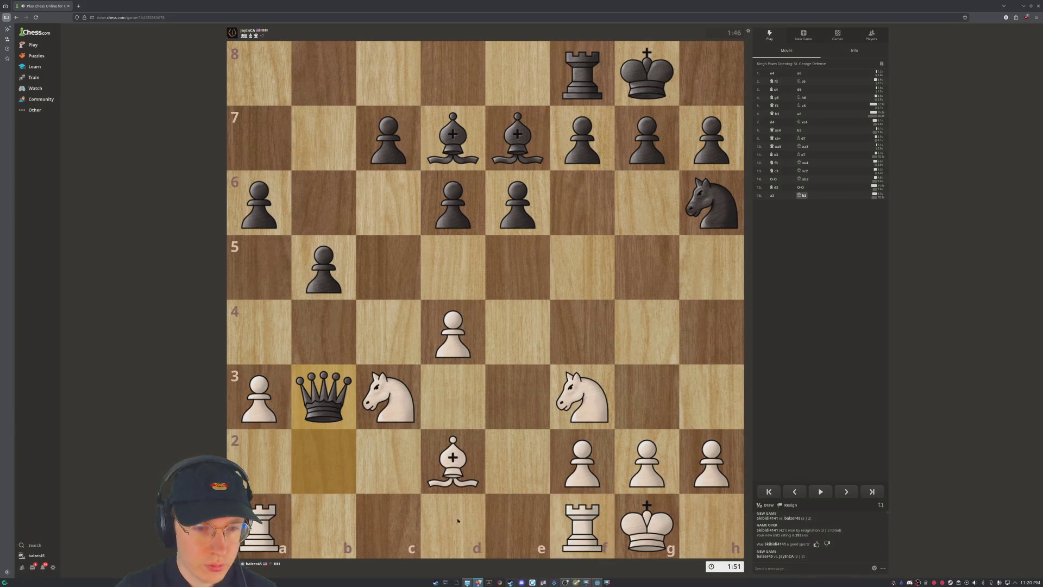
Move the f1 rook to b1, then up to b4 against the queen on c4.
{"action": "left_click", "coordinate": [413, 413]}
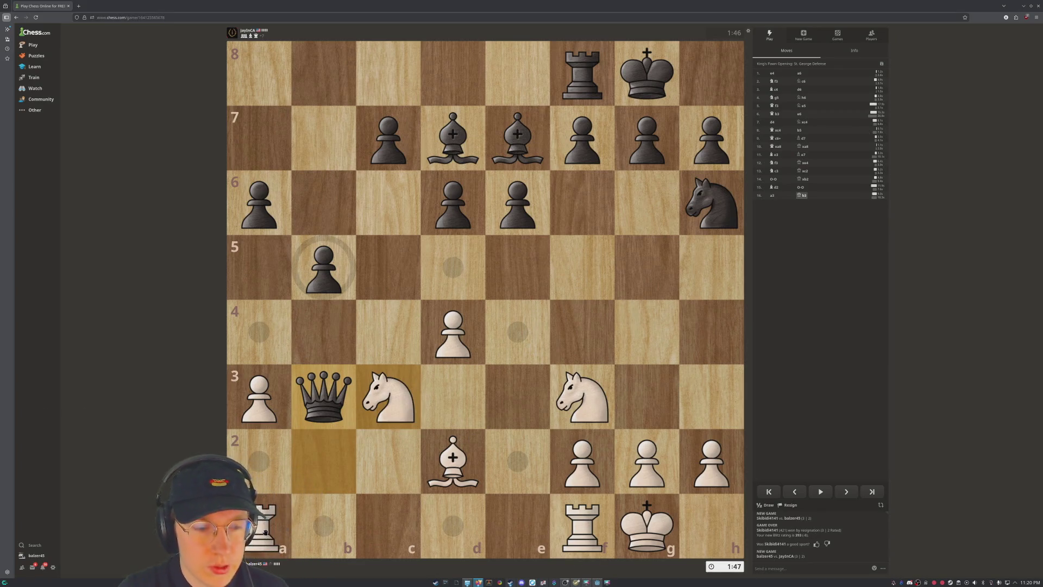
{"action": "left_click_drag", "start_coordinate": [587, 528], "coordinate": [321, 519]}
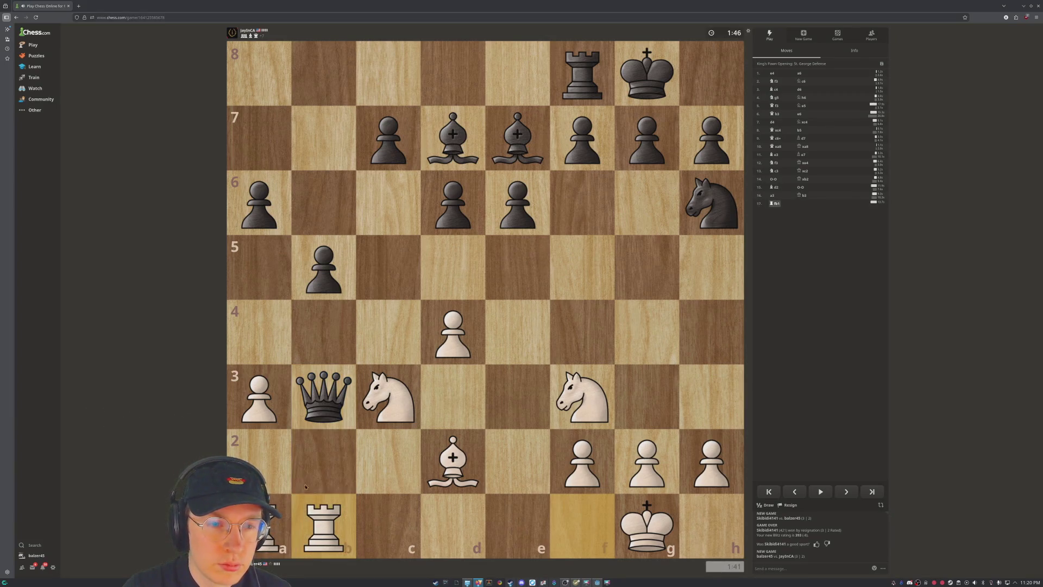
{"action": "left_click_drag", "start_coordinate": [299, 411], "coordinate": [391, 333]}
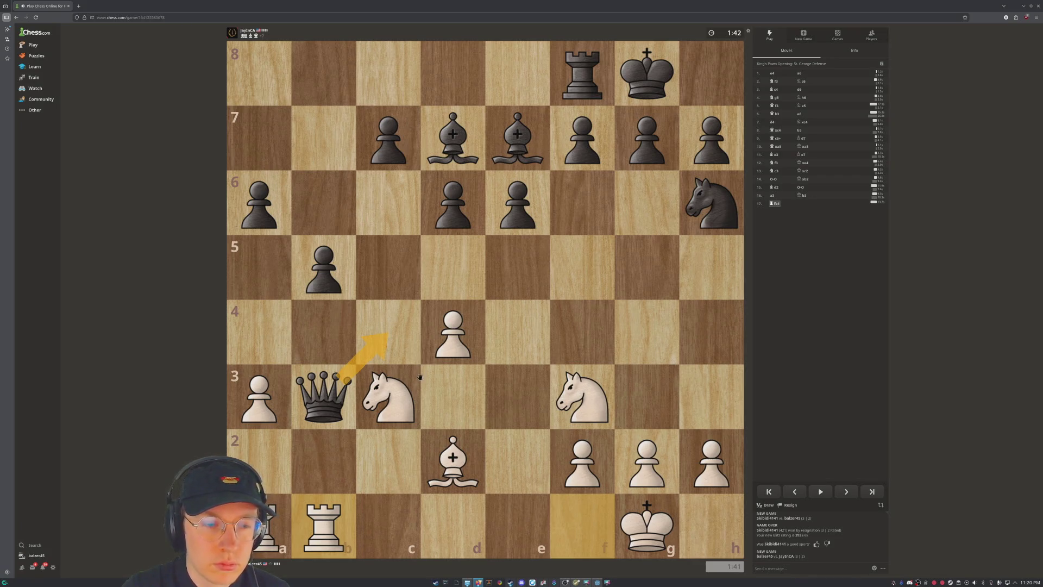
{"action": "left_click_drag", "start_coordinate": [331, 529], "coordinate": [324, 333]}
{"action": "left_click", "coordinate": [323, 333]}
{"action": "mouse_move", "coordinate": [323, 333]}
{"action": "left_mouse_down"}
{"action": "mouse_move", "coordinate": [387, 334]}
{"action": "mouse_move", "coordinate": [406, 267]}
{"action": "left_mouse_up"}
{"action": "right_click", "coordinate": [402, 211]}
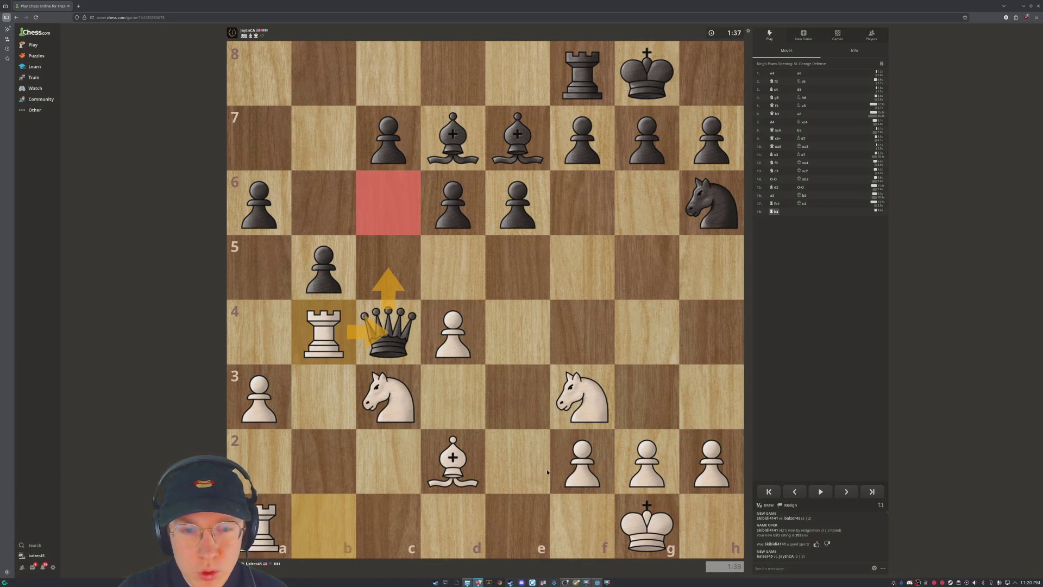
Weigh the f3 knight's moves and sketch an a1-to-d1 rook arrow.
{"action": "left_click", "coordinate": [583, 403]}
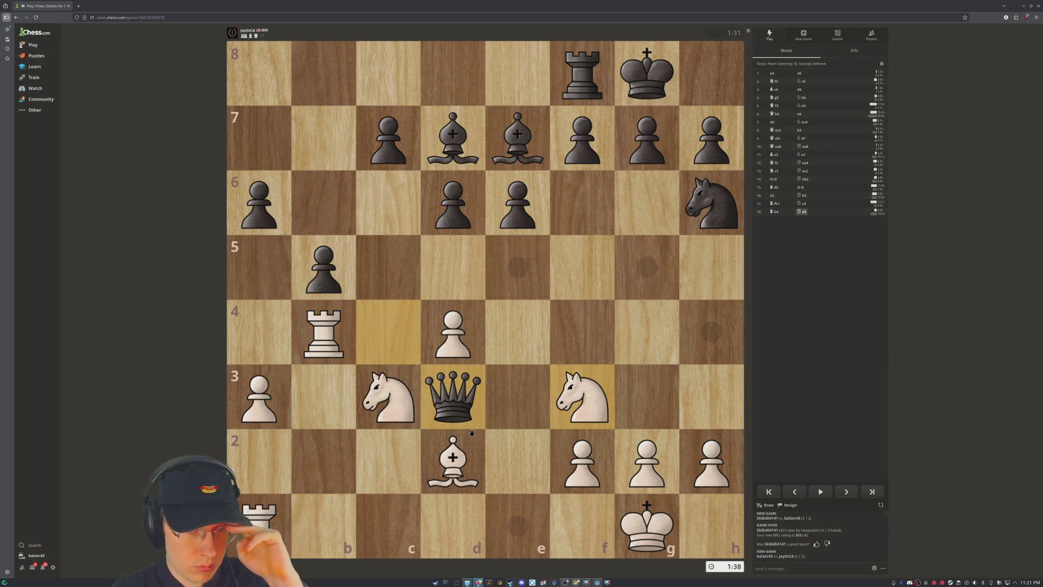
{"action": "left_click", "coordinate": [586, 400]}
{"action": "left_click", "coordinate": [586, 401]}
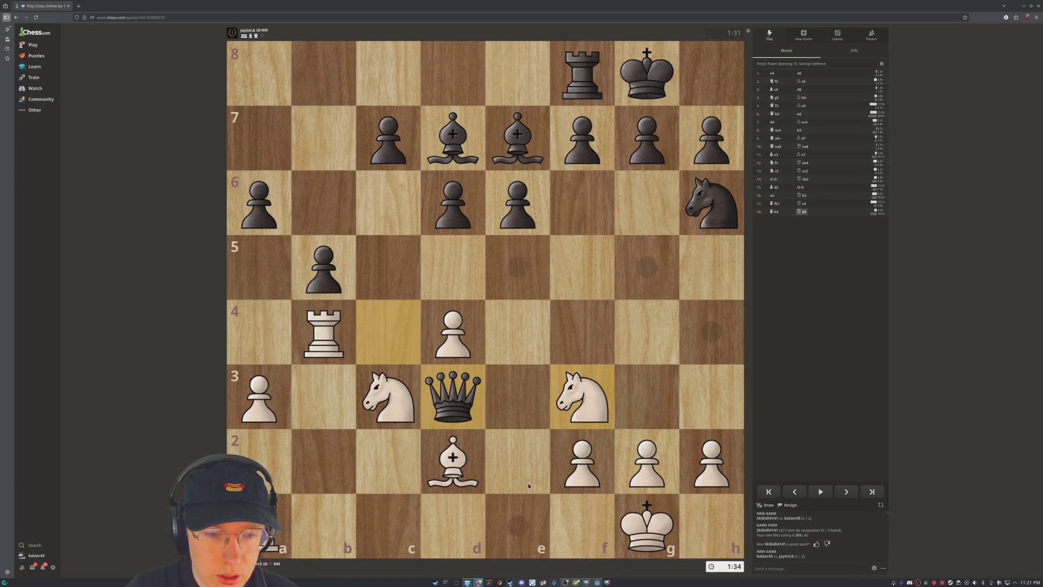
{"action": "left_click_drag", "start_coordinate": [260, 526], "coordinate": [451, 525]}
Play the a1 rook to d1.
{"action": "mouse_move", "coordinate": [290, 537]}
{"action": "left_mouse_down"}
{"action": "mouse_move", "coordinate": [274, 529]}
{"action": "mouse_move", "coordinate": [476, 543]}
{"action": "mouse_move", "coordinate": [458, 546]}
{"action": "mouse_move", "coordinate": [454, 529]}
{"action": "left_mouse_up"}
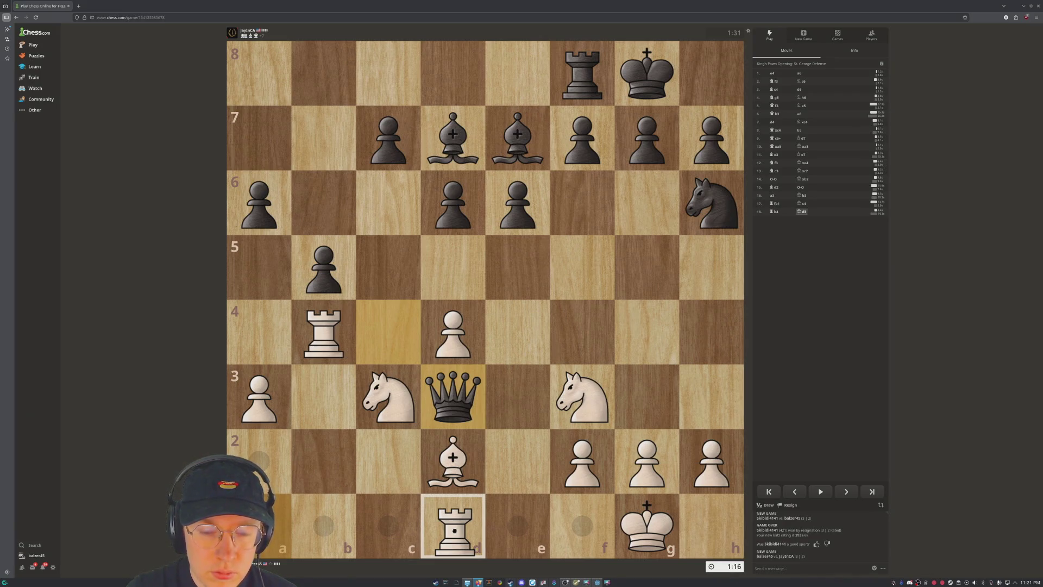
{"action": "left_click_drag", "start_coordinate": [454, 530], "coordinate": [454, 527]}
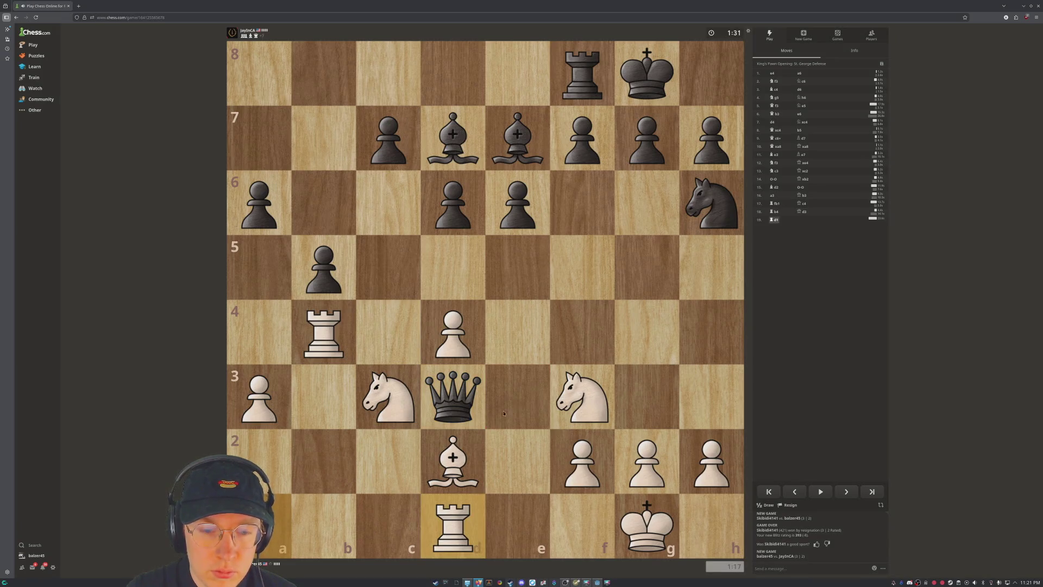
{"action": "left_click_drag", "start_coordinate": [590, 402], "coordinate": [521, 526]}
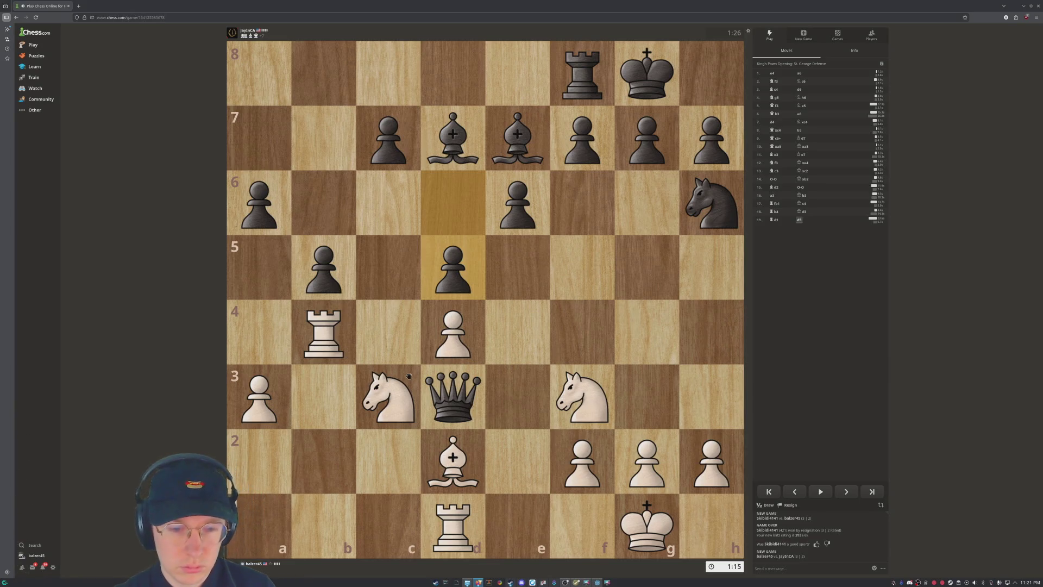
Jump the f3 knight to e5 and mark the e7 bishop's line to the b4 rook.
{"action": "mouse_move", "coordinate": [602, 414]}
{"action": "left_mouse_down"}
{"action": "mouse_move", "coordinate": [595, 402]}
{"action": "mouse_move", "coordinate": [518, 526]}
{"action": "mouse_move", "coordinate": [624, 285]}
{"action": "mouse_move", "coordinate": [511, 261]}
{"action": "mouse_move", "coordinate": [568, 373]}
{"action": "mouse_move", "coordinate": [519, 296]}
{"action": "mouse_move", "coordinate": [517, 269]}
{"action": "left_mouse_up"}
{"action": "right_click", "coordinate": [436, 129]}
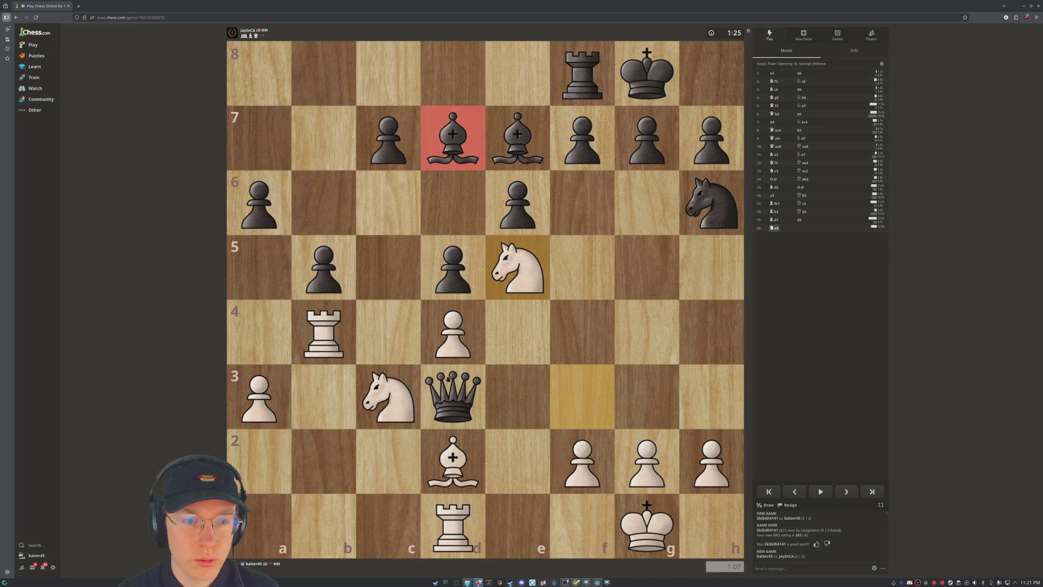
{"action": "right_click", "coordinate": [454, 393]}
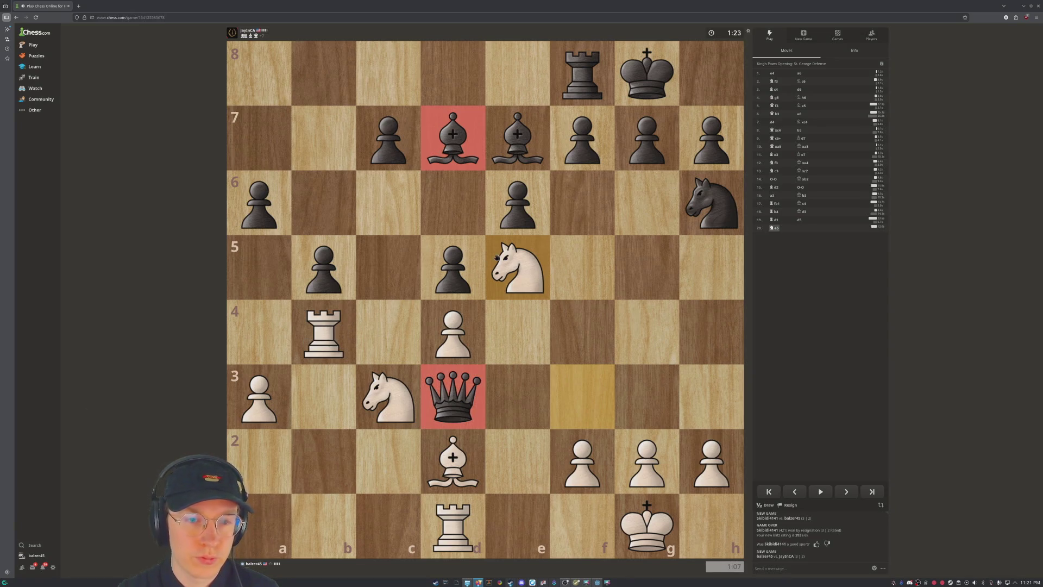
{"action": "mouse_move", "coordinate": [528, 121]}
{"action": "left_mouse_down"}
{"action": "mouse_move", "coordinate": [347, 280]}
{"action": "mouse_move", "coordinate": [319, 324]}
{"action": "left_mouse_up"}
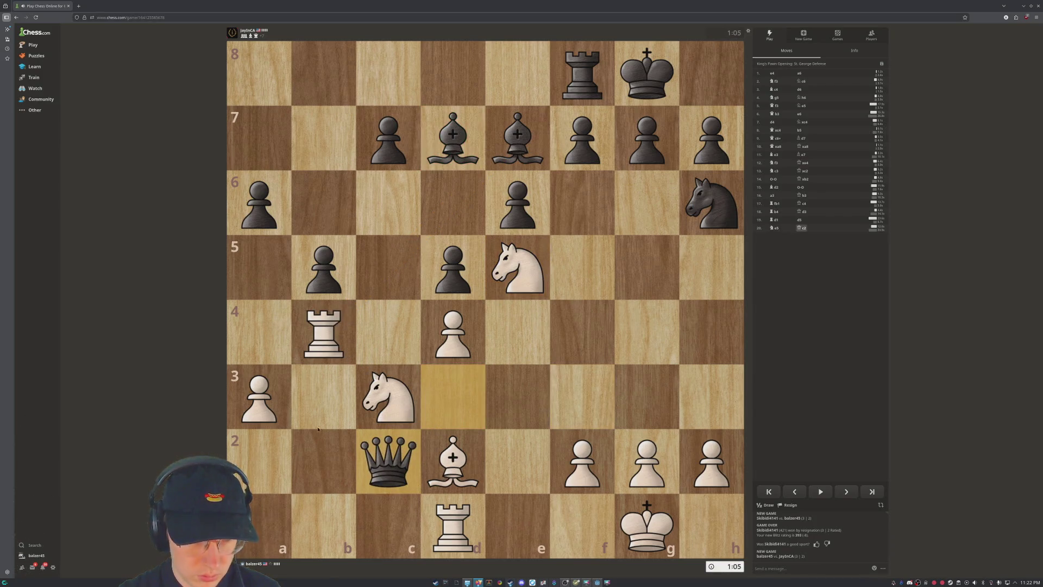
{"action": "left_click_drag", "start_coordinate": [324, 331], "coordinate": [322, 456]}
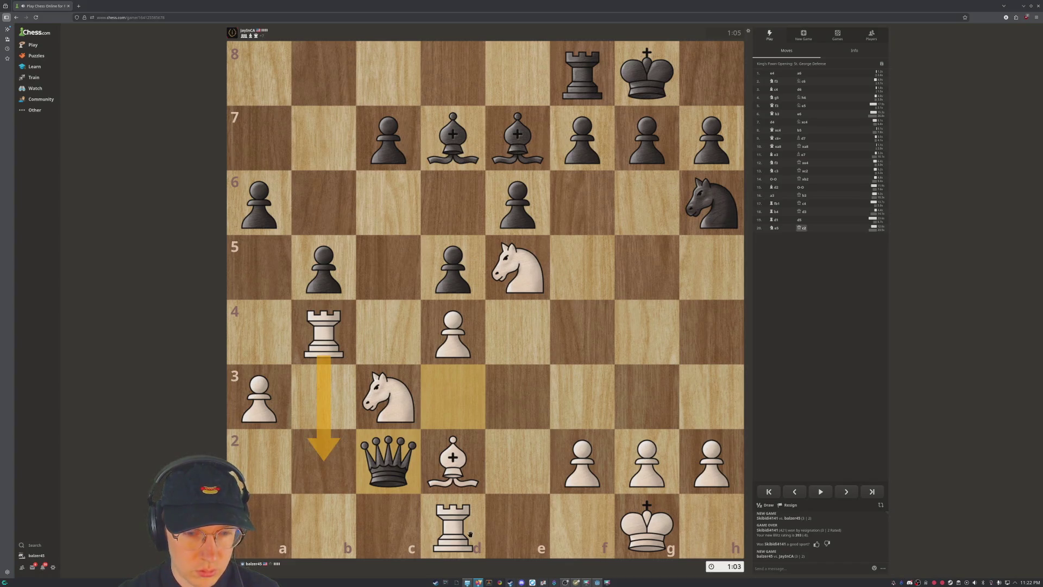
Weigh Rd1-c1 and the knight's moves before retreating the rook.
{"action": "left_click_drag", "start_coordinate": [462, 532], "coordinate": [397, 524]}
{"action": "mouse_move", "coordinate": [456, 509]}
{"action": "left_mouse_down"}
{"action": "mouse_move", "coordinate": [454, 521]}
{"action": "mouse_move", "coordinate": [390, 530]}
{"action": "mouse_move", "coordinate": [454, 524]}
{"action": "left_mouse_up"}
{"action": "left_click", "coordinate": [526, 275]}
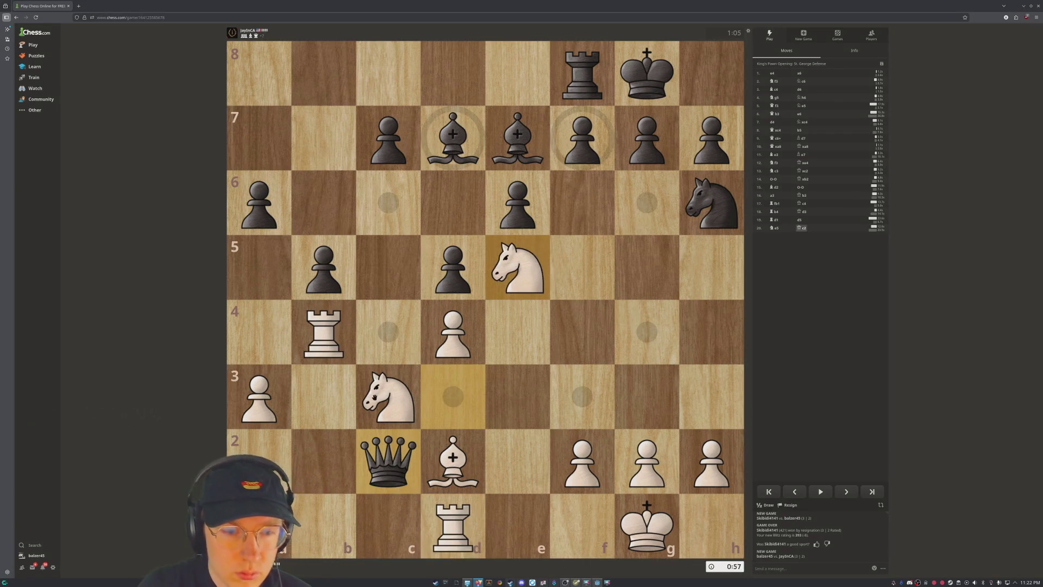
{"action": "left_click", "coordinate": [382, 400]}
{"action": "mouse_move", "coordinate": [322, 333]}
{"action": "left_mouse_down"}
{"action": "mouse_move", "coordinate": [299, 507]}
{"action": "mouse_move", "coordinate": [320, 514]}
{"action": "mouse_move", "coordinate": [328, 339]}
{"action": "left_mouse_up"}
{"action": "left_click_drag", "start_coordinate": [515, 264], "coordinate": [453, 129]}
{"action": "right_click", "coordinate": [499, 263]}
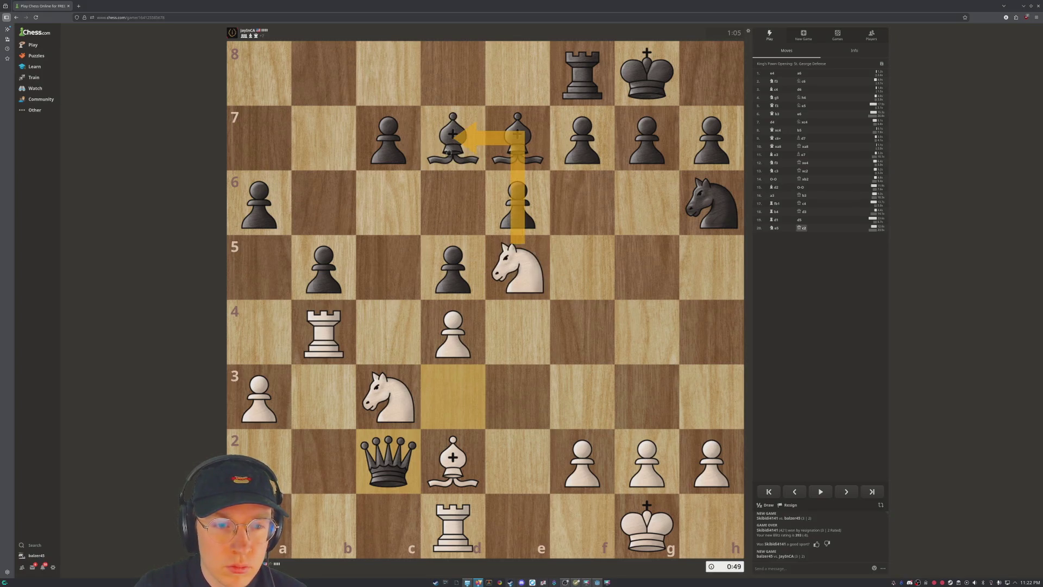
Retreat the b4 rook to b1 and mark b2, f3 and the e5 knight's options.
{"action": "mouse_move", "coordinate": [338, 357]}
{"action": "left_mouse_down"}
{"action": "mouse_move", "coordinate": [318, 435]}
{"action": "mouse_move", "coordinate": [320, 530]}
{"action": "left_mouse_up"}
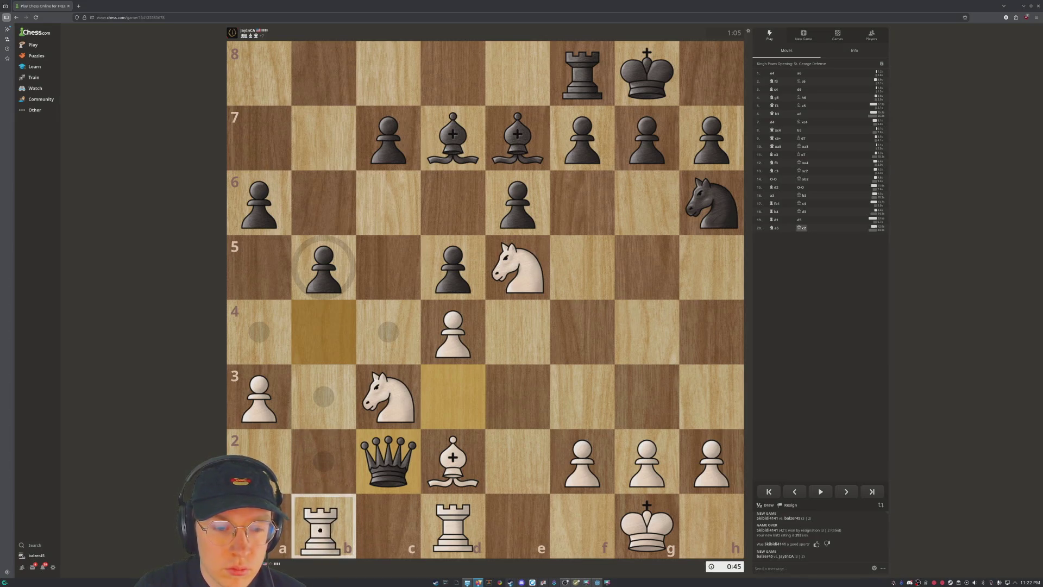
{"action": "left_click_drag", "start_coordinate": [320, 530], "coordinate": [321, 529]}
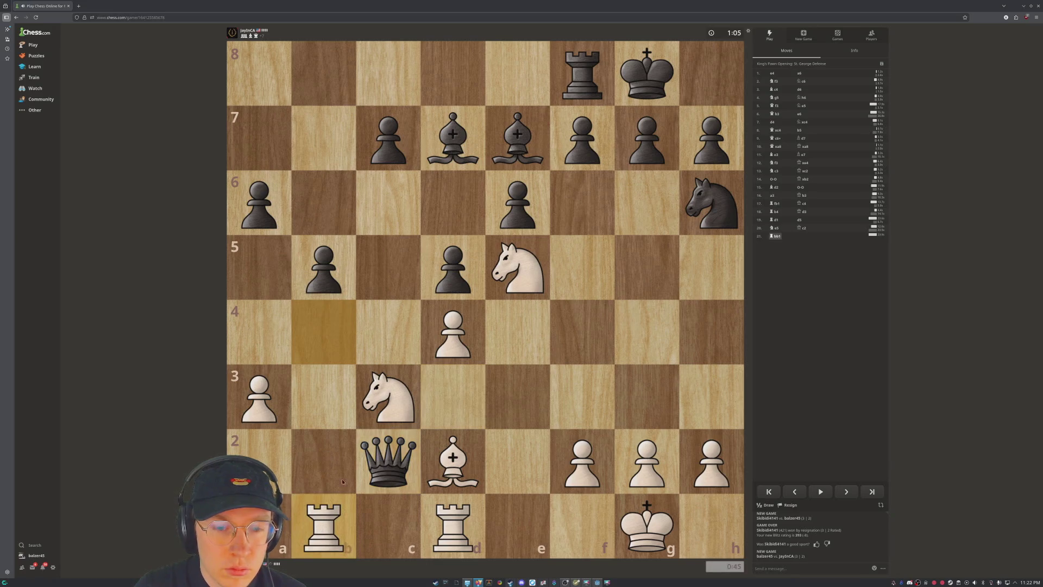
{"action": "right_click", "coordinate": [406, 522]}
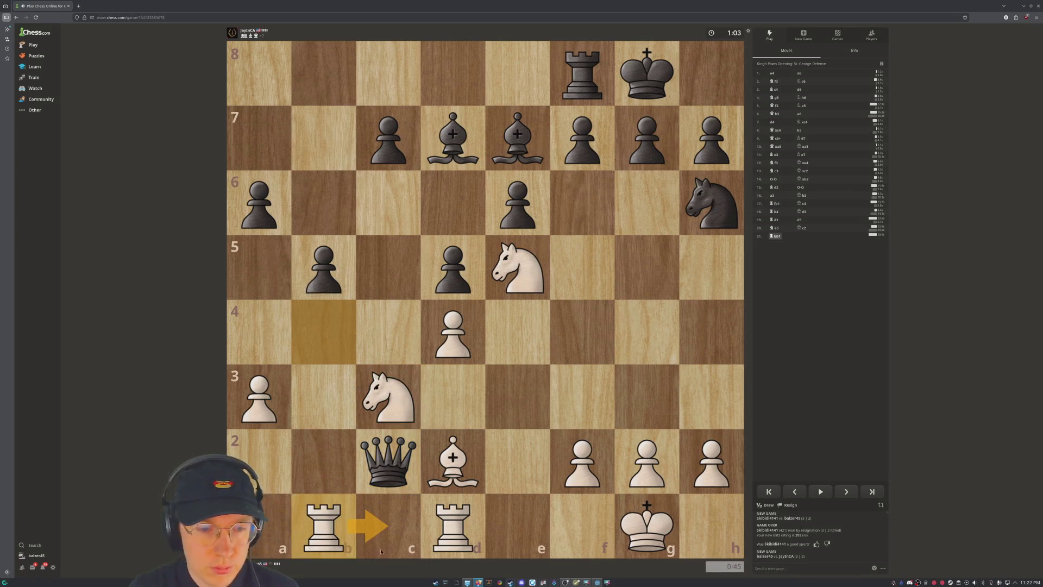
{"action": "right_click", "coordinate": [337, 467]}
{"action": "right_click", "coordinate": [348, 470]}
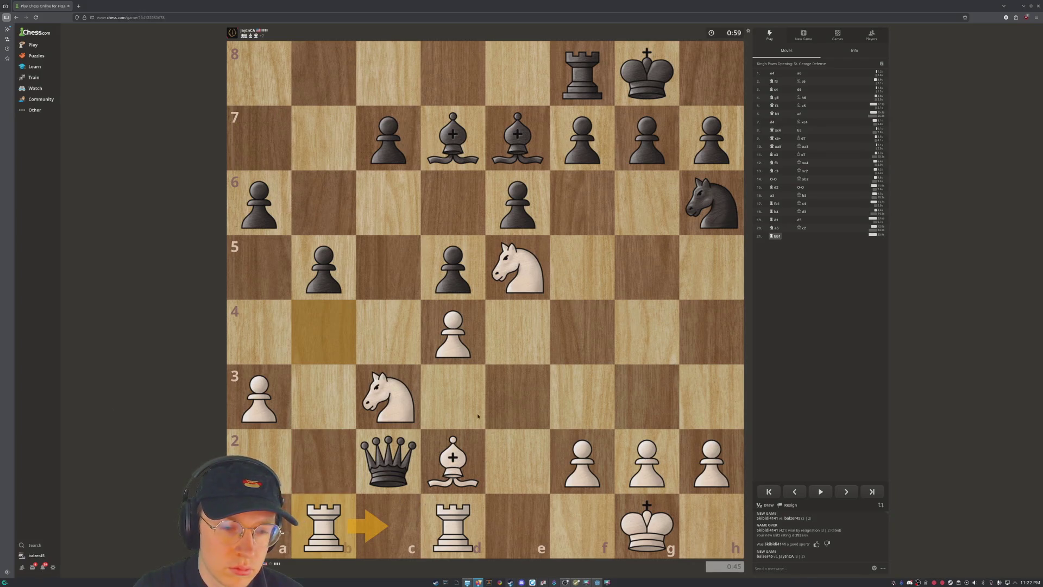
{"action": "right_click", "coordinate": [523, 276]}
{"action": "right_click", "coordinate": [584, 422]}
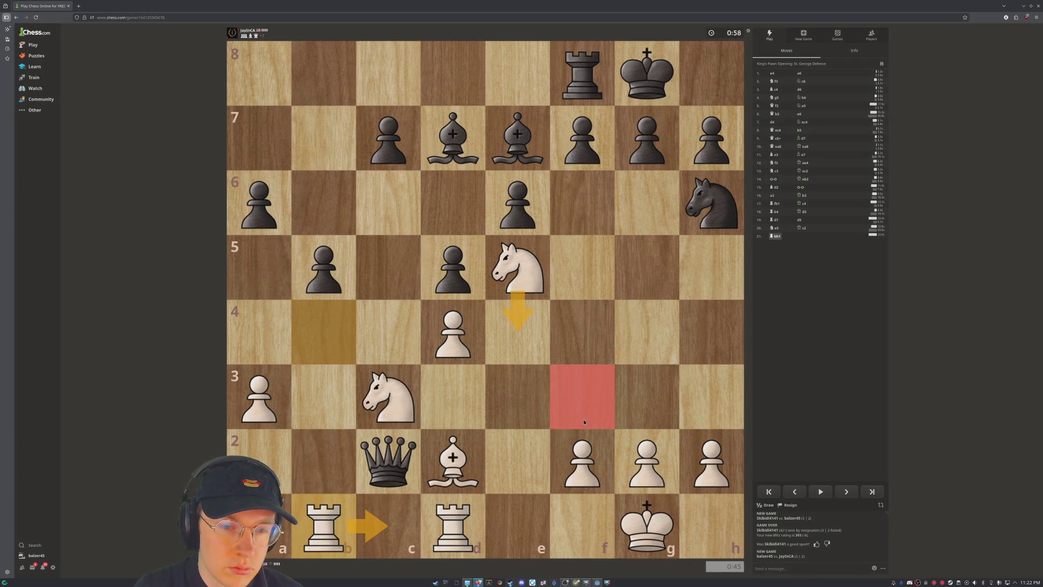
{"action": "left_click", "coordinate": [526, 280]}
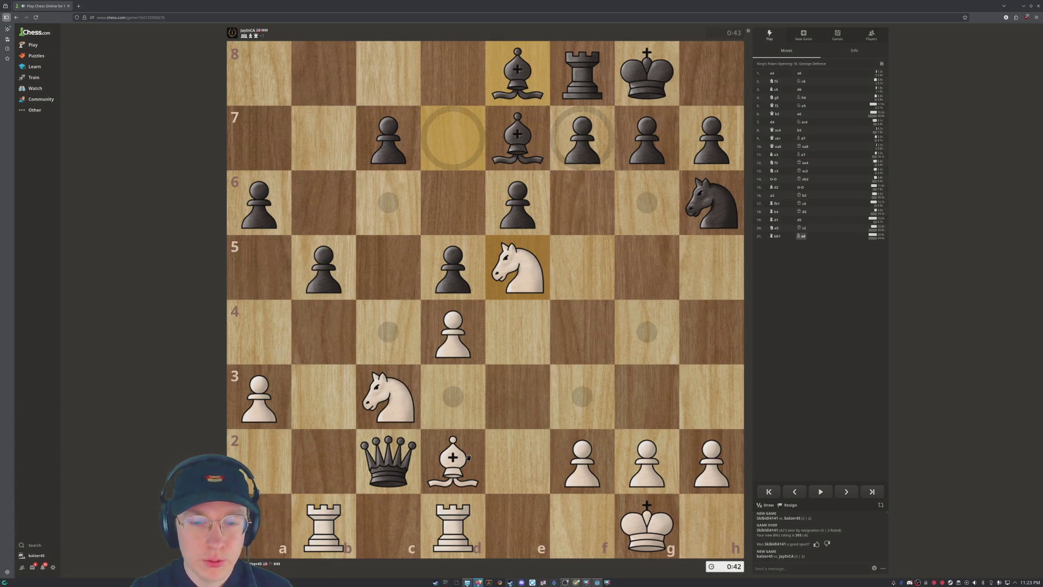
Shift the b1 rook to c1 and retreat the c3 knight to b1.
{"action": "left_click_drag", "start_coordinate": [332, 527], "coordinate": [399, 528]}
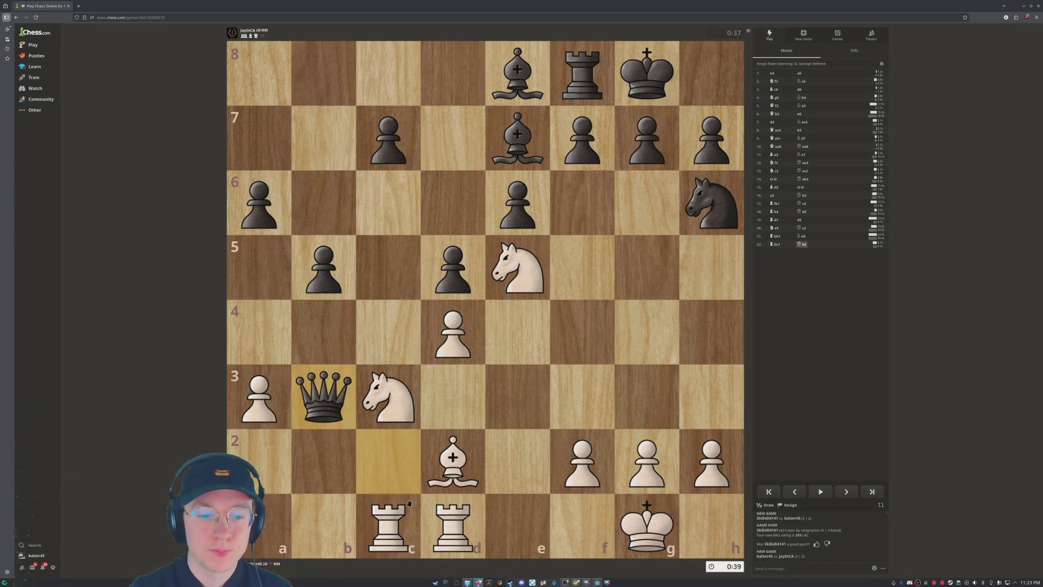
{"action": "mouse_move", "coordinate": [411, 523]}
{"action": "left_mouse_down"}
{"action": "mouse_move", "coordinate": [323, 522]}
{"action": "mouse_move", "coordinate": [388, 525]}
{"action": "left_mouse_up"}
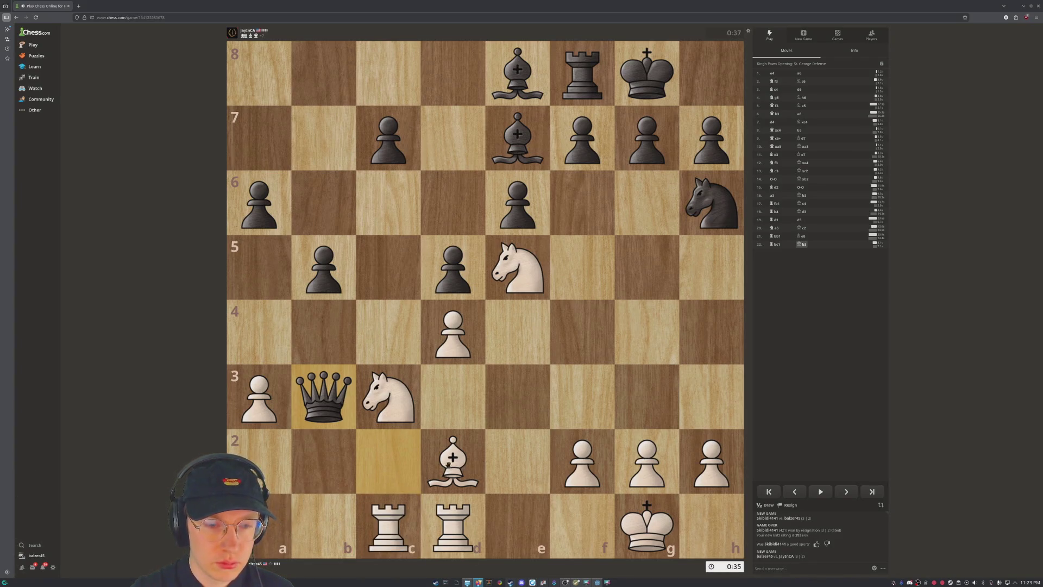
{"action": "left_click", "coordinate": [516, 269]}
{"action": "left_click", "coordinate": [390, 410]}
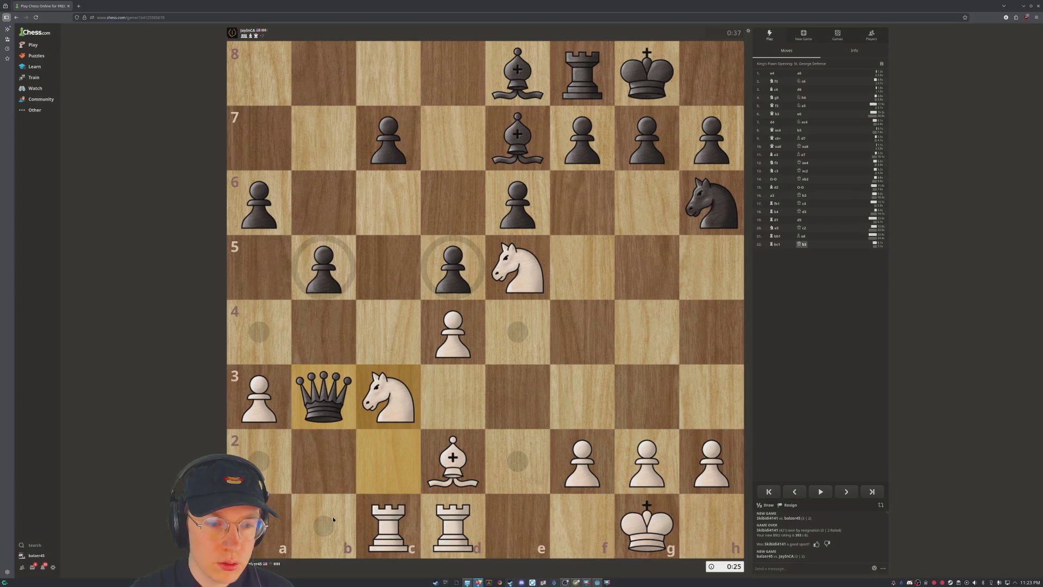
{"action": "left_click", "coordinate": [333, 516]}
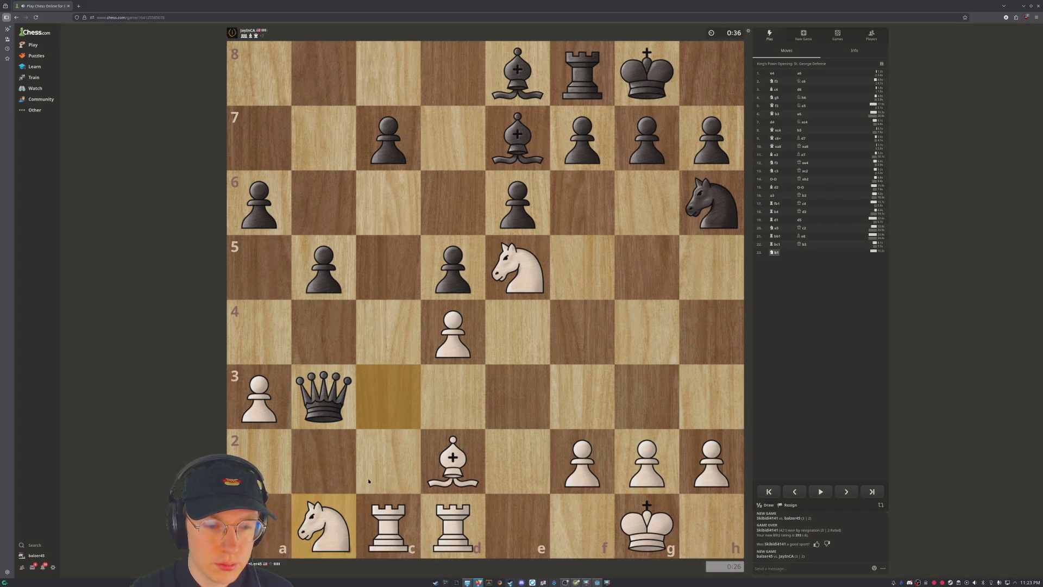
Lift the c1 rook to c3 after marking the bishop's diagonal to a3.
{"action": "left_click_drag", "start_coordinate": [388, 521], "coordinate": [396, 388]}
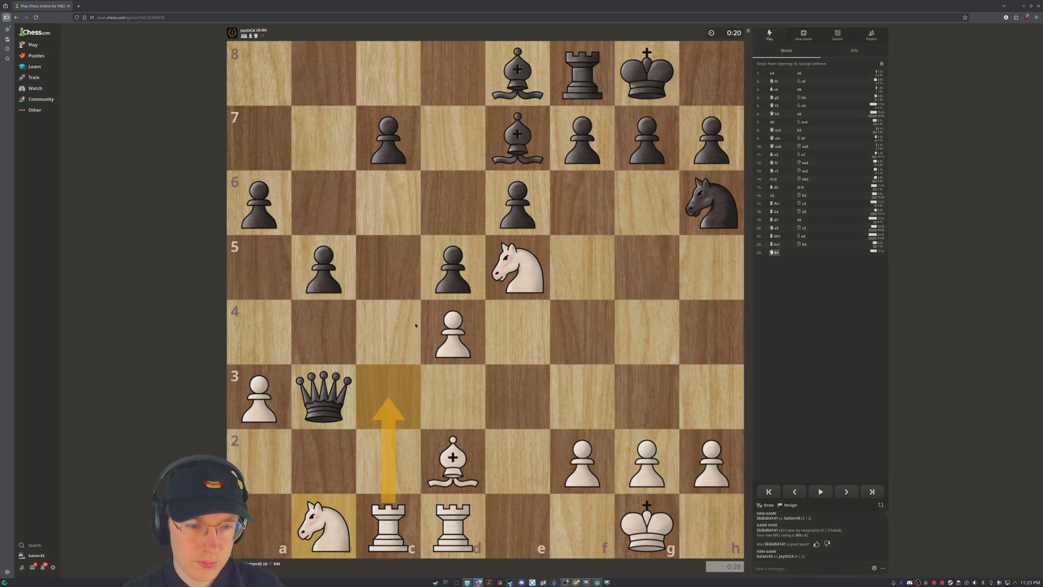
{"action": "left_click_drag", "start_coordinate": [516, 139], "coordinate": [266, 409]}
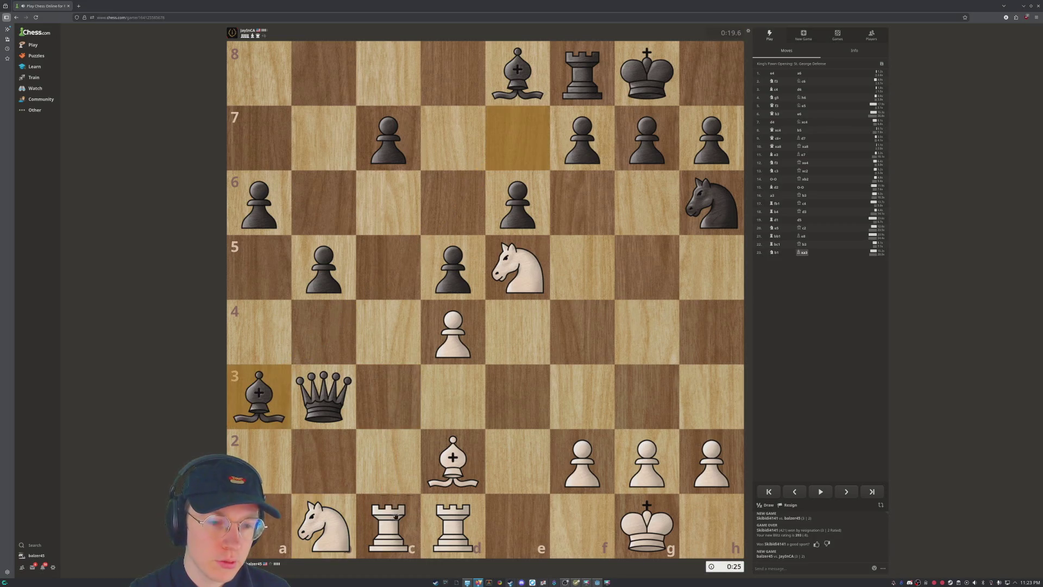
{"action": "left_click_drag", "start_coordinate": [396, 516], "coordinate": [398, 390]}
{"action": "left_click", "coordinate": [398, 389]}
Bring the b1 knight to a3.
{"action": "left_click", "coordinate": [399, 390]}
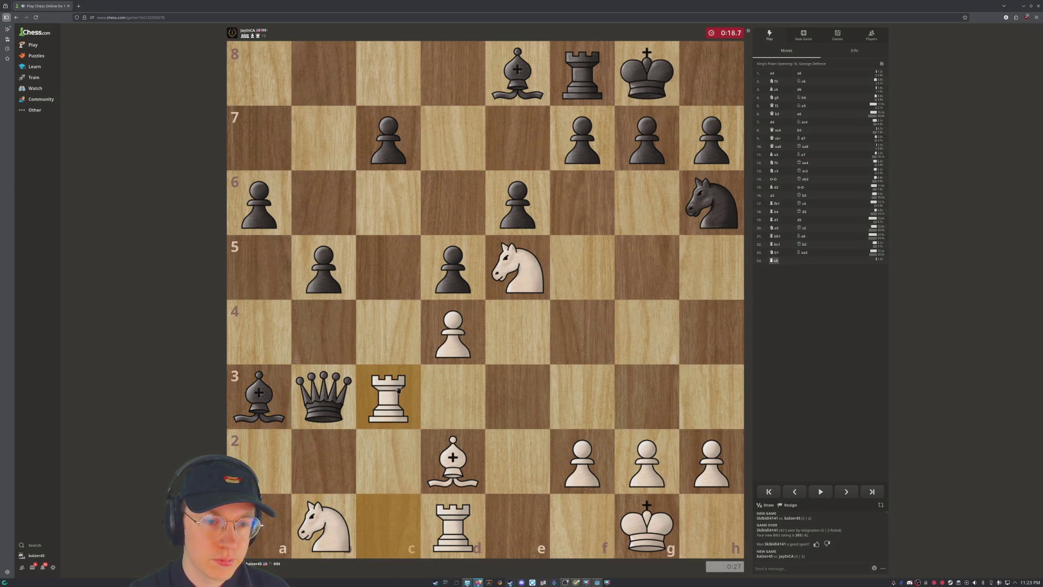
{"action": "mouse_move", "coordinate": [400, 391]}
{"action": "left_mouse_down"}
{"action": "mouse_move", "coordinate": [354, 401]}
{"action": "mouse_move", "coordinate": [279, 385]}
{"action": "left_mouse_up"}
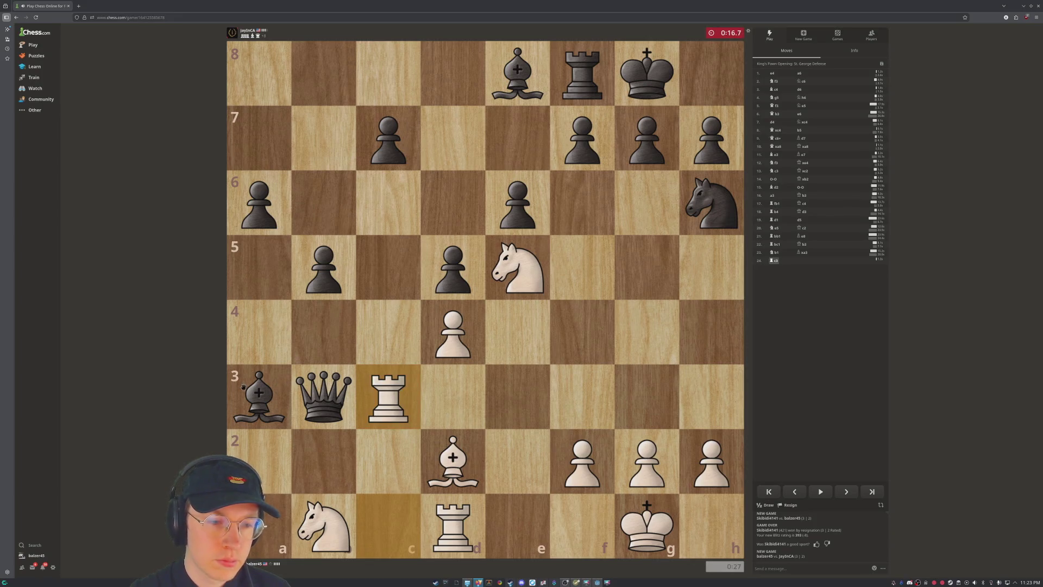
{"action": "left_click", "coordinate": [389, 416]}
{"action": "left_click_drag", "start_coordinate": [333, 530], "coordinate": [259, 398]}
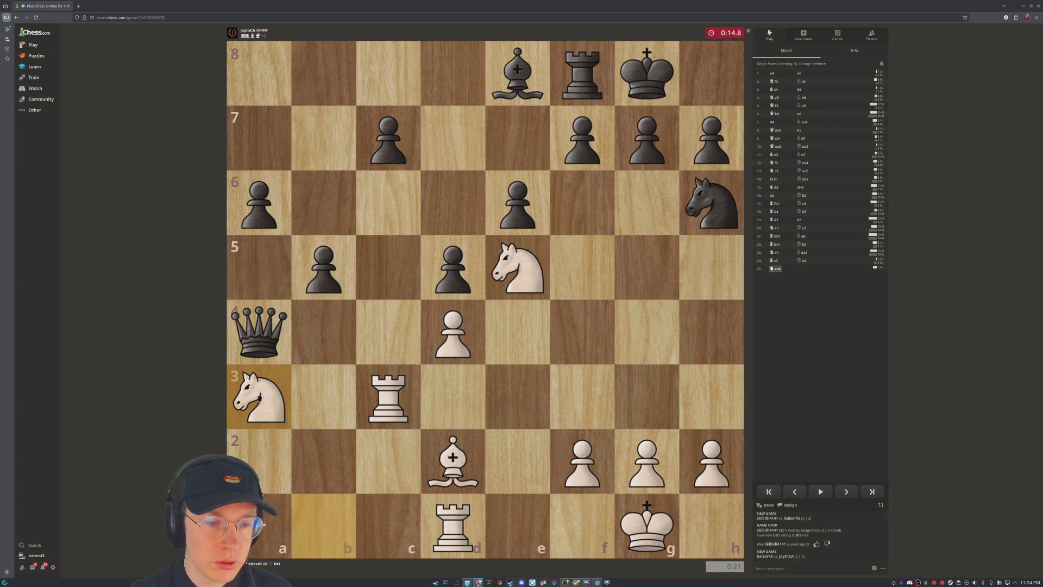
{"action": "left_click", "coordinate": [260, 398]}
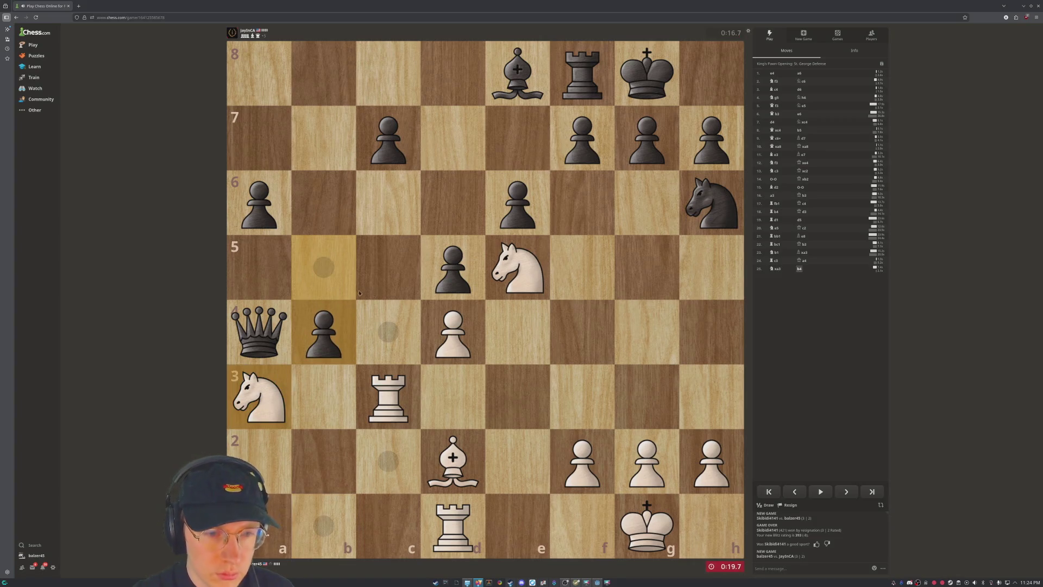
Advance the c3 rook up the file to c5.
{"action": "left_click_drag", "start_coordinate": [389, 398], "coordinate": [407, 411]}
{"action": "mouse_move", "coordinate": [389, 397]}
{"action": "left_mouse_down"}
{"action": "mouse_move", "coordinate": [379, 132]}
{"action": "mouse_move", "coordinate": [386, 402]}
{"action": "mouse_move", "coordinate": [323, 396]}
{"action": "mouse_move", "coordinate": [385, 396]}
{"action": "left_mouse_up"}
{"action": "mouse_move", "coordinate": [452, 524]}
{"action": "left_mouse_down"}
{"action": "mouse_move", "coordinate": [454, 543]}
{"action": "mouse_move", "coordinate": [260, 535]}
{"action": "mouse_move", "coordinate": [453, 524]}
{"action": "left_mouse_up"}
{"action": "mouse_move", "coordinate": [259, 396]}
{"action": "left_mouse_down"}
{"action": "mouse_move", "coordinate": [324, 267]}
{"action": "mouse_move", "coordinate": [259, 396]}
{"action": "left_mouse_up"}
{"action": "mouse_move", "coordinate": [388, 396]}
{"action": "left_mouse_down"}
{"action": "mouse_move", "coordinate": [374, 251]}
{"action": "mouse_move", "coordinate": [380, 261]}
{"action": "left_mouse_up"}
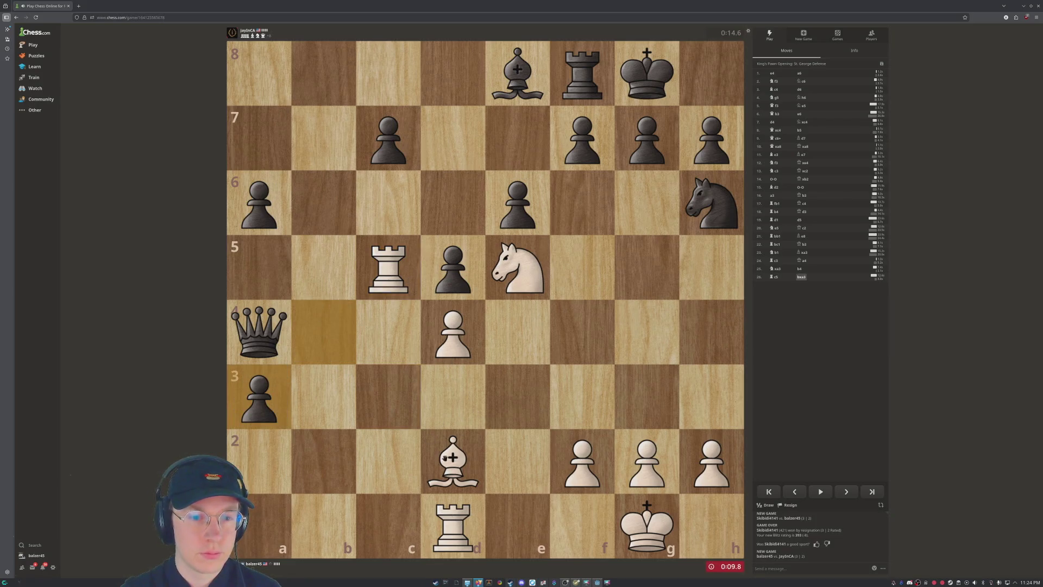
Swing the d1 rook to a1 and play the c5 rook to a5.
{"action": "left_click_drag", "start_coordinate": [454, 519], "coordinate": [264, 521]}
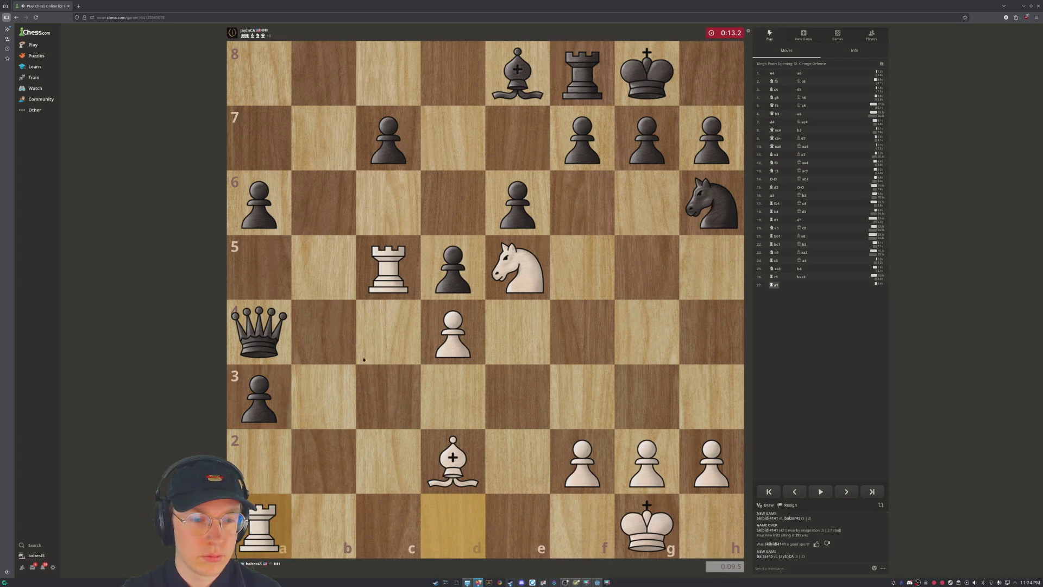
{"action": "left_click_drag", "start_coordinate": [454, 459], "coordinate": [261, 266]}
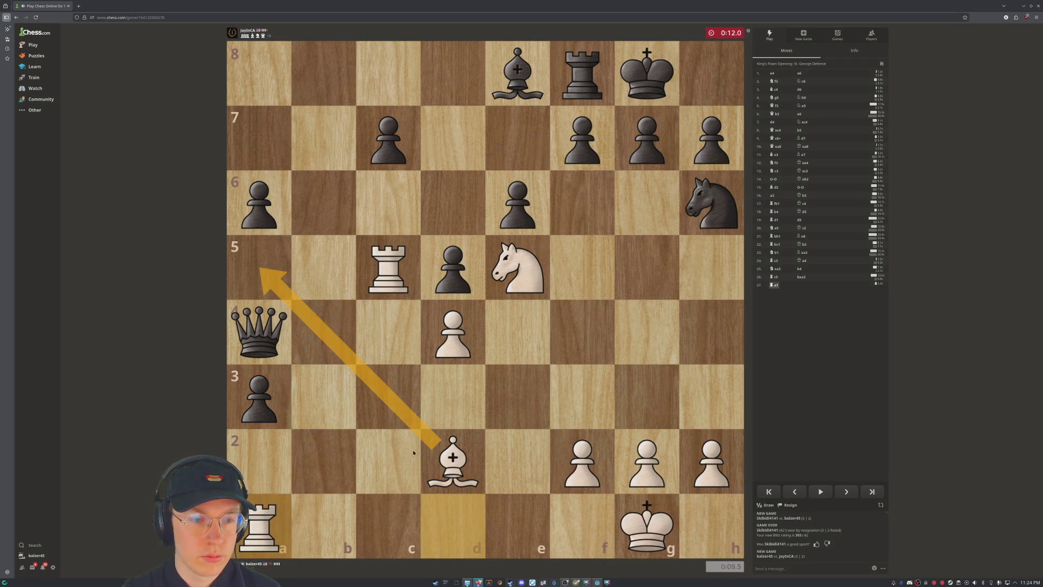
{"action": "left_click", "coordinate": [389, 269]}
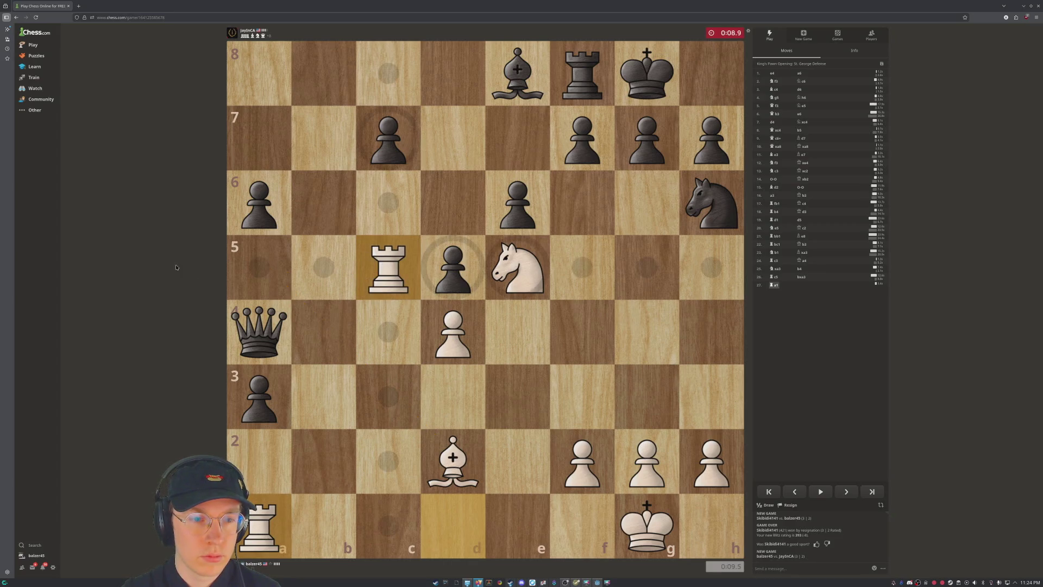
{"action": "left_click", "coordinate": [271, 268]}
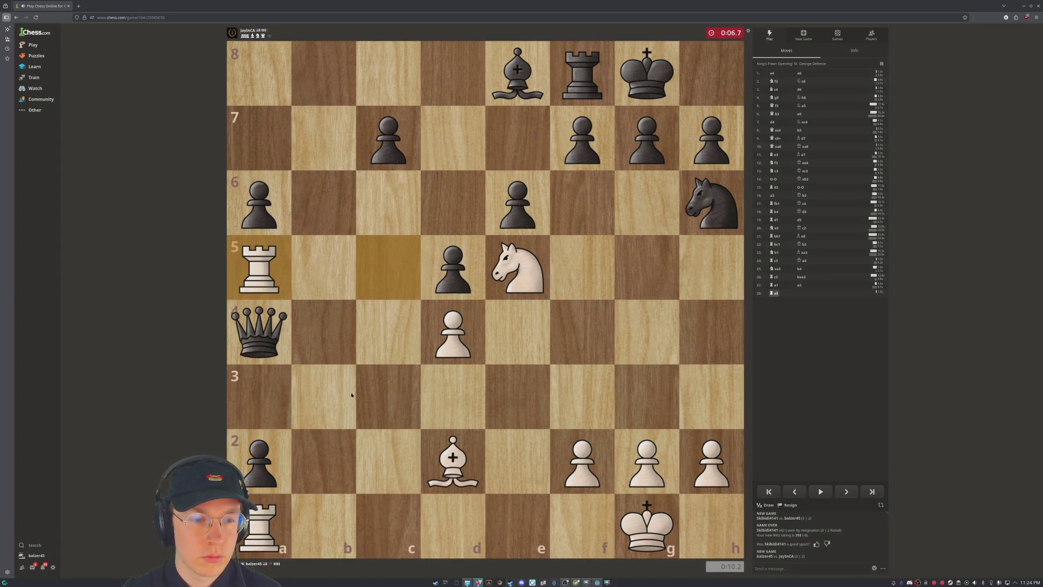